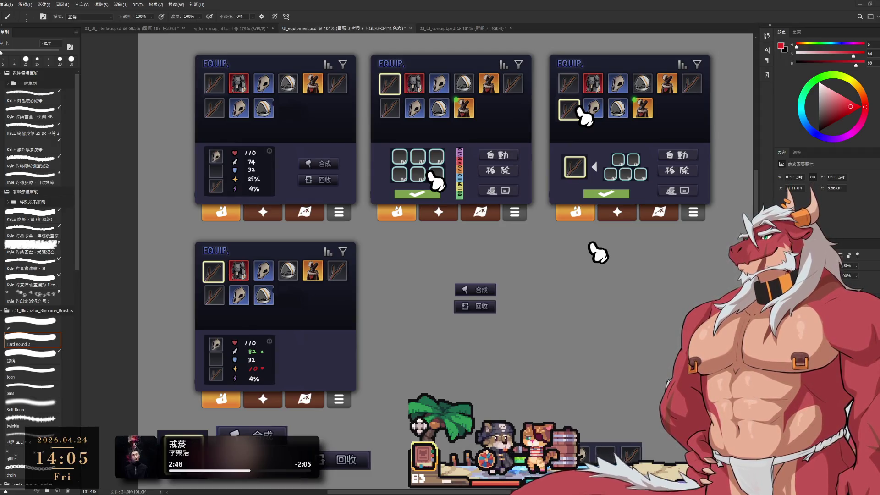
- Pan across the EQUIP mockups and switch between the UI_equipment.psd and eq_icon_map_off.psd documents
{"action": "left_click_drag", "start_coordinate": [383, 178], "coordinate": [417, 194]}
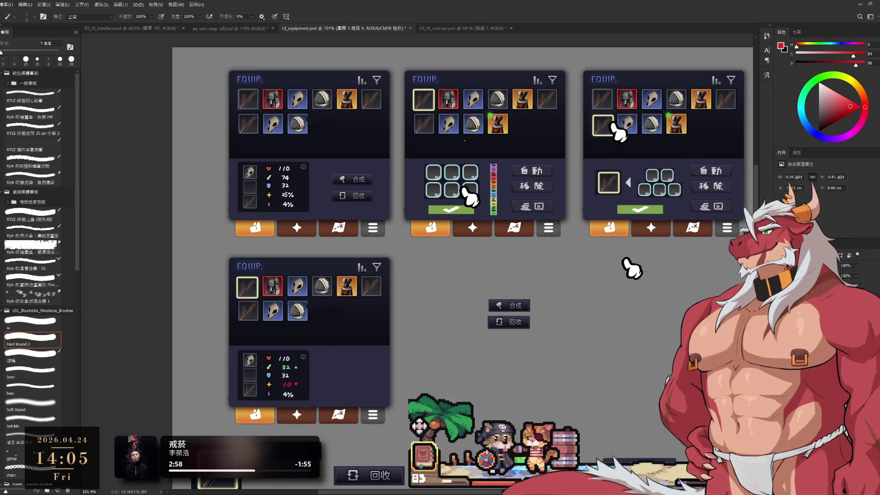
{"action": "left_click", "coordinate": [325, 184]}
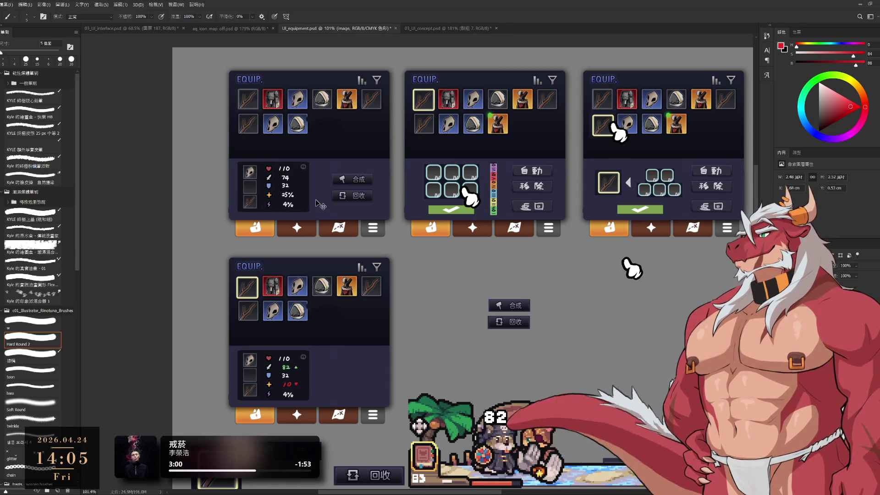
{"action": "left_click", "coordinate": [253, 28]}
{"action": "left_click", "coordinate": [314, 27]}
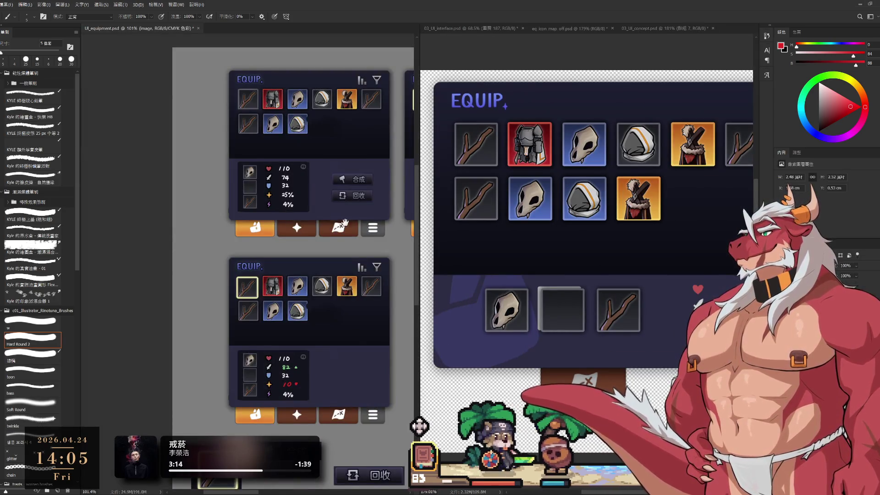
{"action": "scroll", "coordinate": [191, 210], "scroll_direction": "up", "scroll_amount": 5}
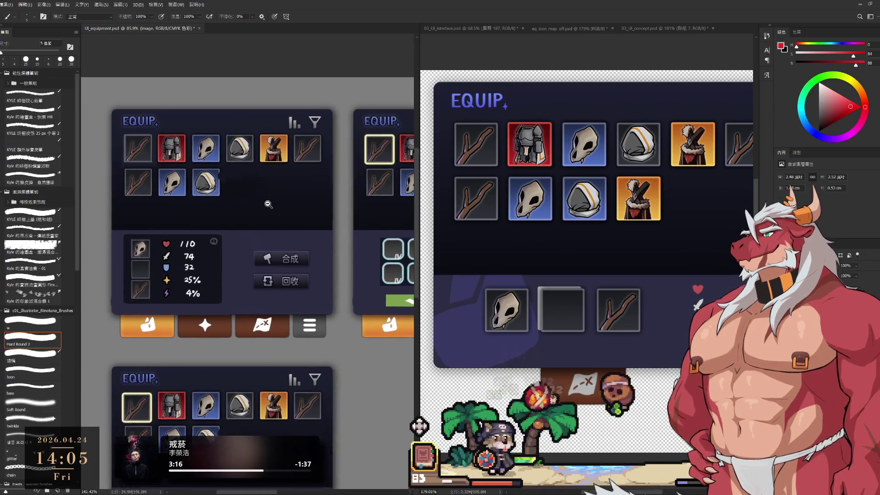
{"action": "scroll", "coordinate": [594, 213], "scroll_direction": "down", "scroll_amount": 4}
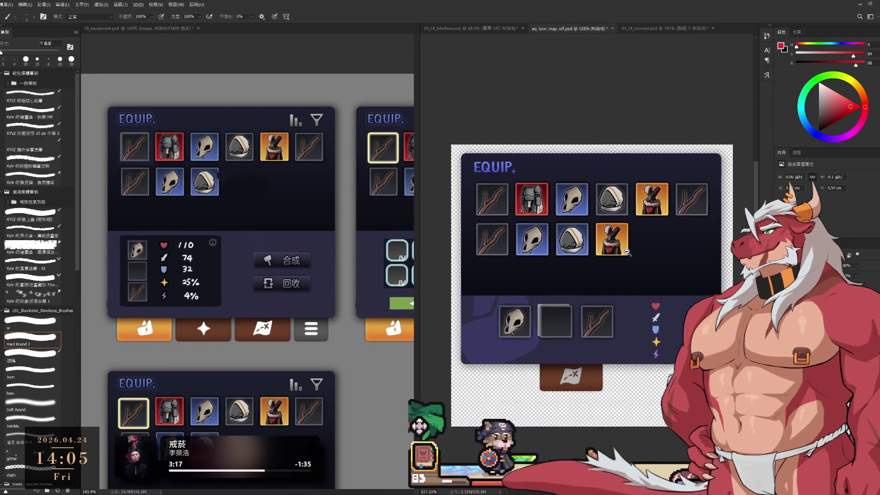
{"action": "left_click", "coordinate": [658, 337], "text": "ctrl"}
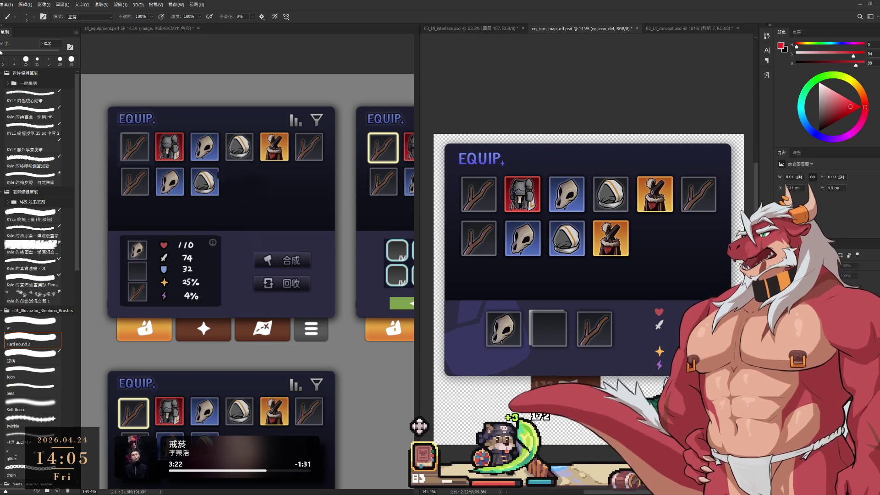
{"action": "left_click", "coordinate": [676, 278], "text": "ctrl"}
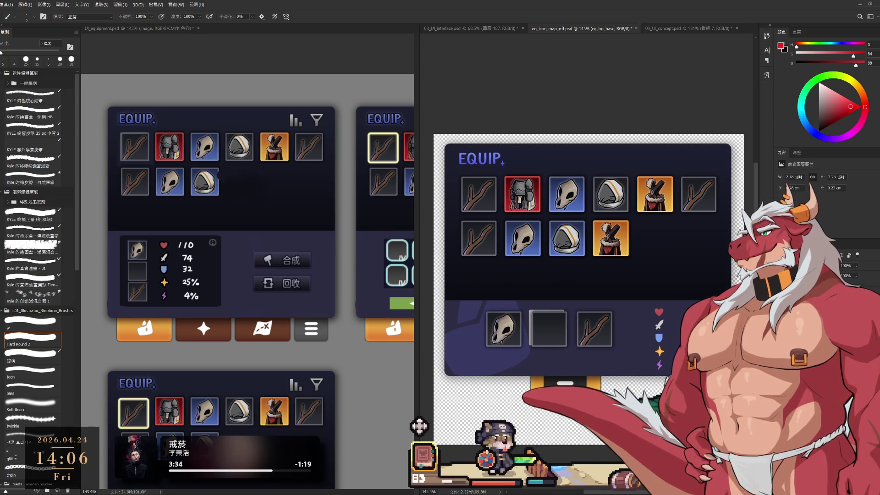
{"action": "left_click", "coordinate": [584, 386], "text": "ctrl"}
{"action": "key", "text": "ctrl+t"}
- Move the orange menu button further down and delete the eq_bgdown purple band from view
{"action": "left_click_drag", "start_coordinate": [584, 387], "coordinate": [579, 420]}
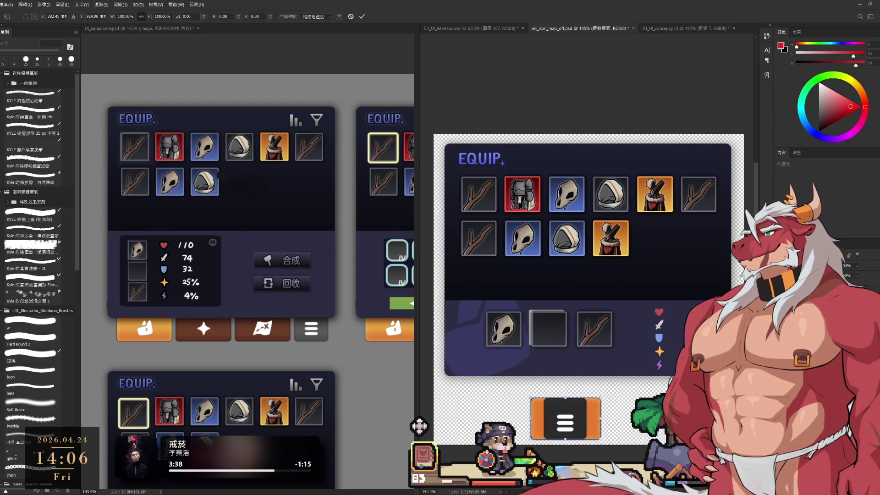
{"action": "key", "text": "Return"}
{"action": "key", "text": "b"}
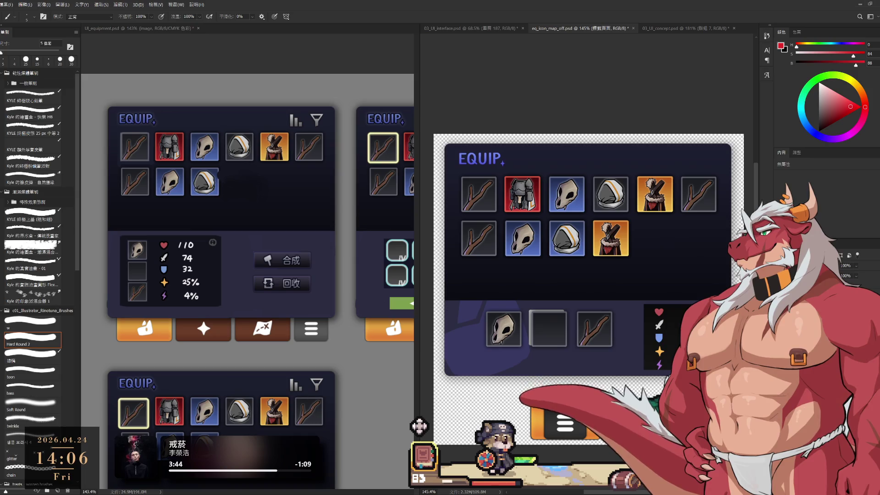
{"action": "left_click", "coordinate": [622, 407], "text": "ctrl"}
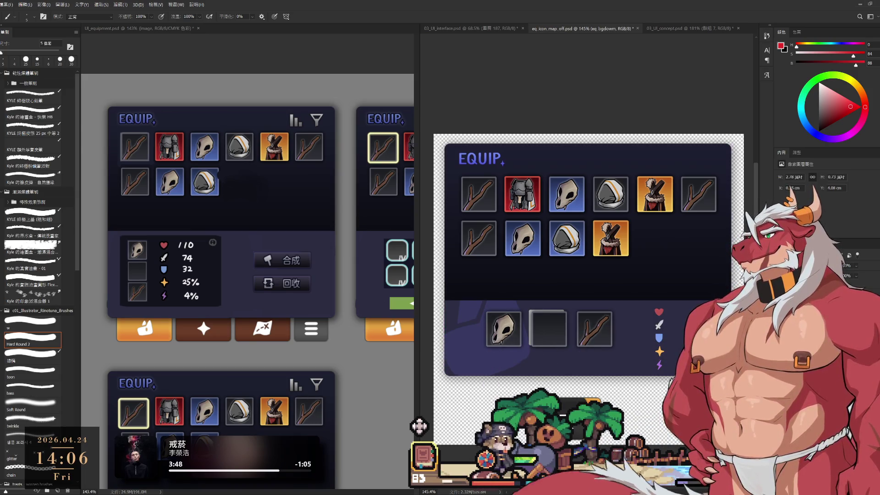
{"action": "key", "text": "Delete"}
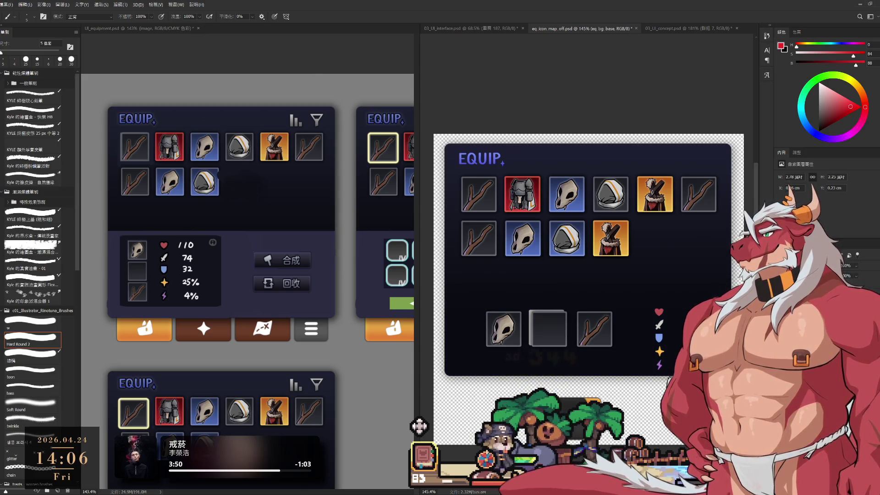
- Stretch the eq_bg_base panel taller and move the purple lower band further down
{"action": "key", "text": "ctrl+t"}
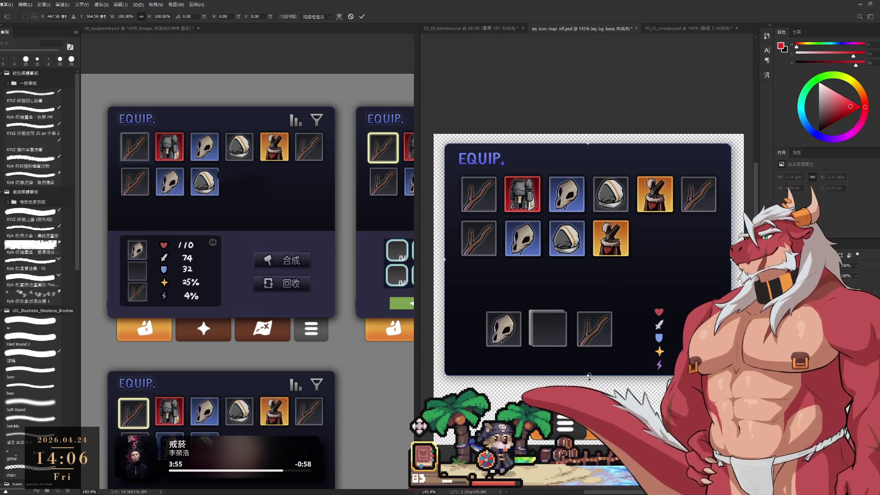
{"action": "left_click_drag", "start_coordinate": [590, 376], "coordinate": [593, 414]}
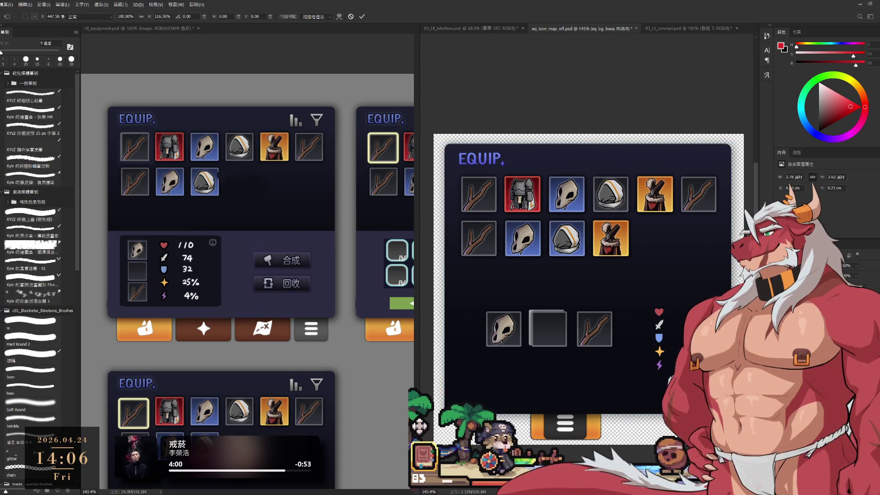
{"action": "left_click", "coordinate": [32, 339]}
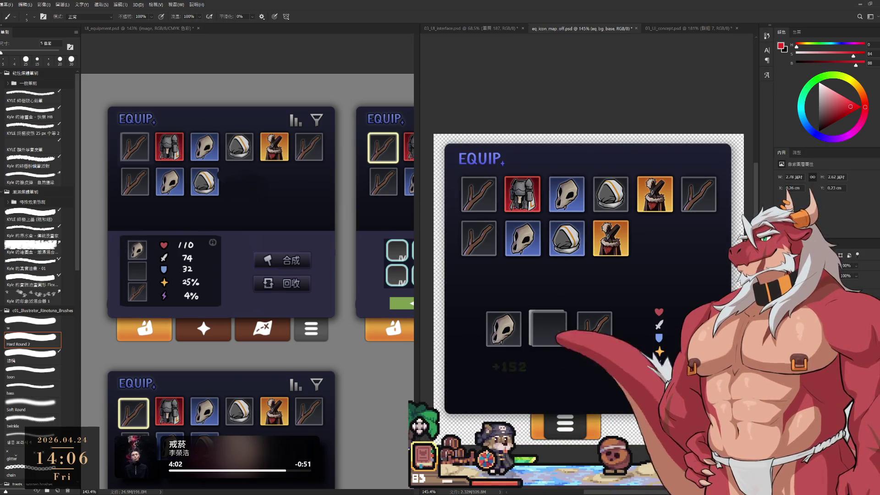
{"action": "left_click_drag", "start_coordinate": [637, 366], "coordinate": [637, 404]}
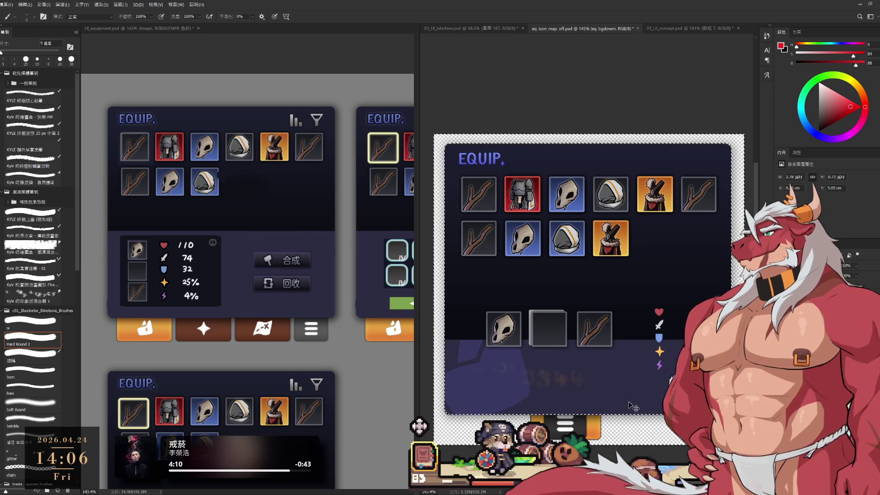
{"action": "key", "text": "l"}
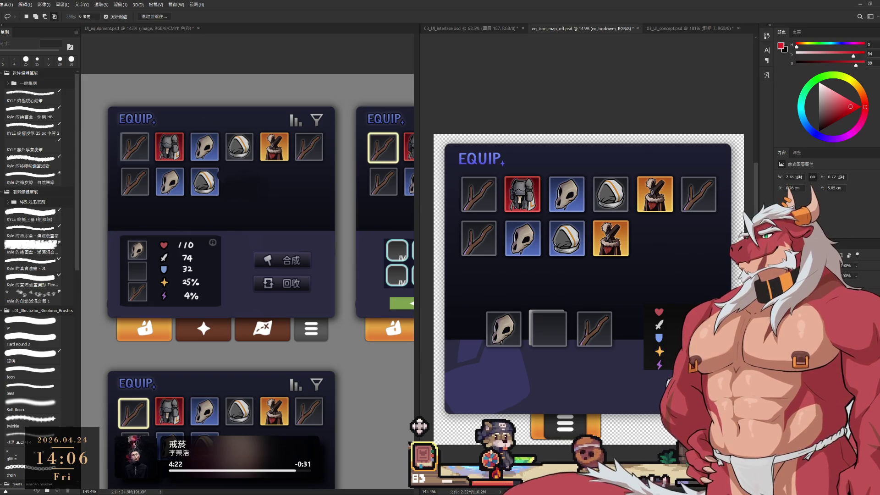
{"action": "key", "text": "ctrl+t"}
- Reposition the dark status box under the slots at the panel's lower left
{"action": "mouse_move", "coordinate": [824, 298]}
{"action": "left_mouse_down"}
{"action": "mouse_move", "coordinate": [572, 375]}
{"action": "mouse_move", "coordinate": [516, 372]}
{"action": "mouse_move", "coordinate": [638, 375]}
{"action": "left_mouse_up"}
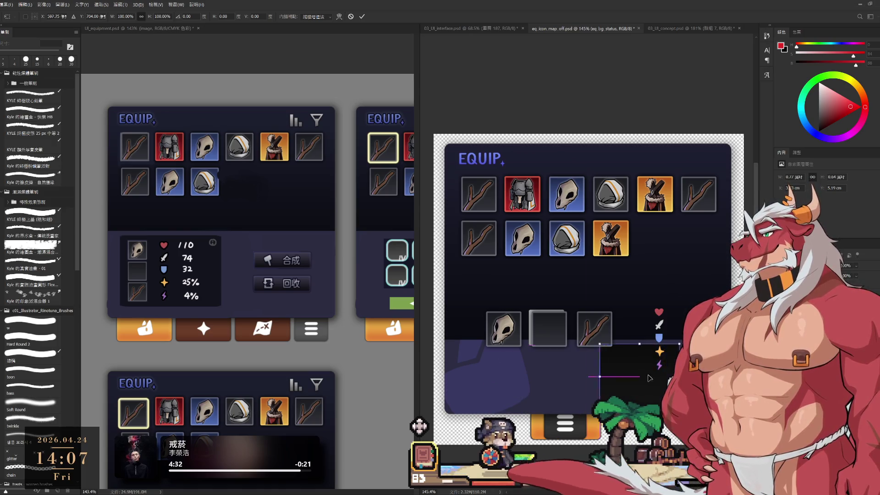
{"action": "mouse_move", "coordinate": [638, 375]}
{"action": "left_mouse_down"}
{"action": "mouse_move", "coordinate": [454, 369]}
{"action": "mouse_move", "coordinate": [641, 394]}
{"action": "mouse_move", "coordinate": [602, 382]}
{"action": "left_mouse_up"}
{"action": "key", "text": "l"}
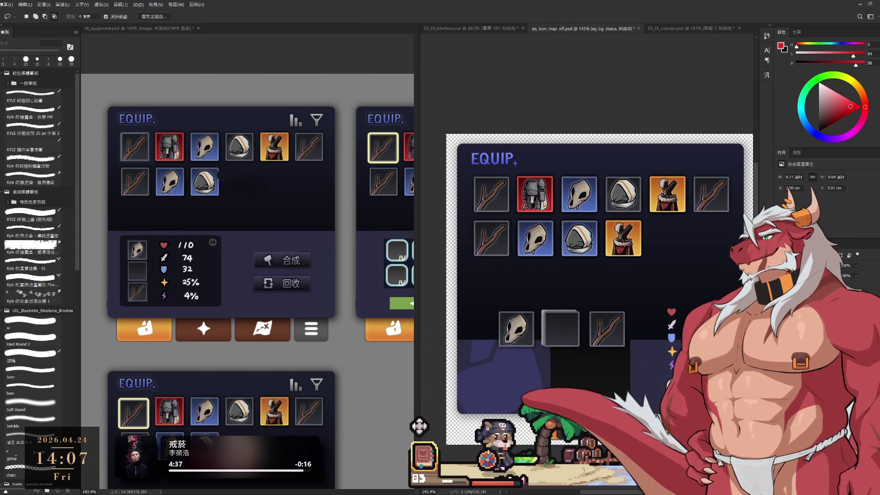
- Drag the 圖層 10 empty slot box lower in the panel
{"action": "left_click", "coordinate": [560, 328], "text": "ctrl"}
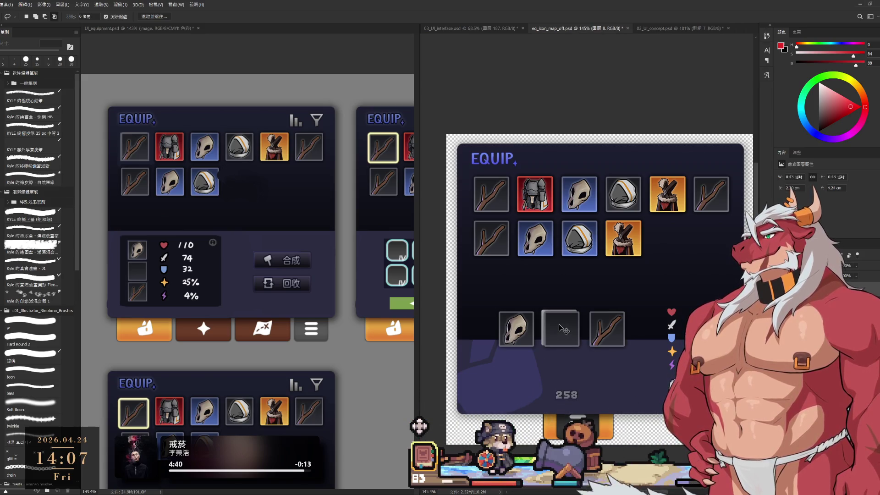
{"action": "left_click", "coordinate": [524, 328], "text": "ctrl"}
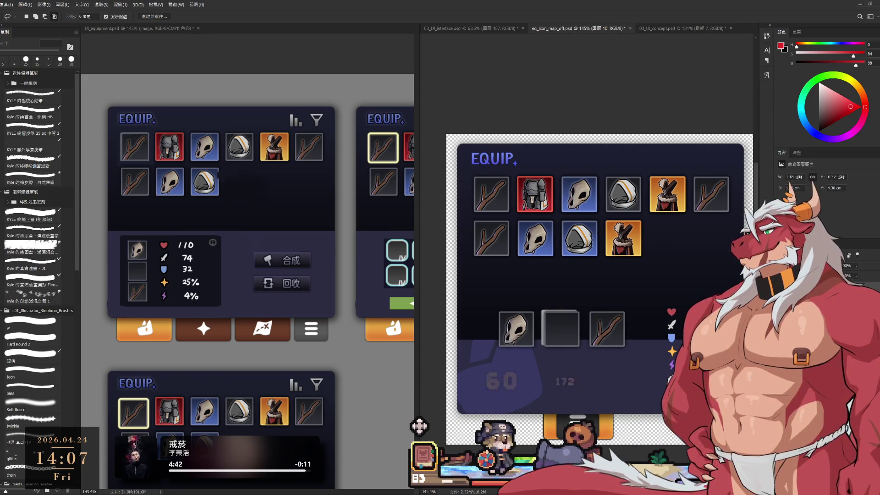
{"action": "left_click_drag", "start_coordinate": [523, 328], "coordinate": [499, 370]}
- Shift the left slot box down-left, even out the slot spacing, and stretch the purple band taller
{"action": "left_click", "coordinate": [560, 341], "text": "ctrl"}
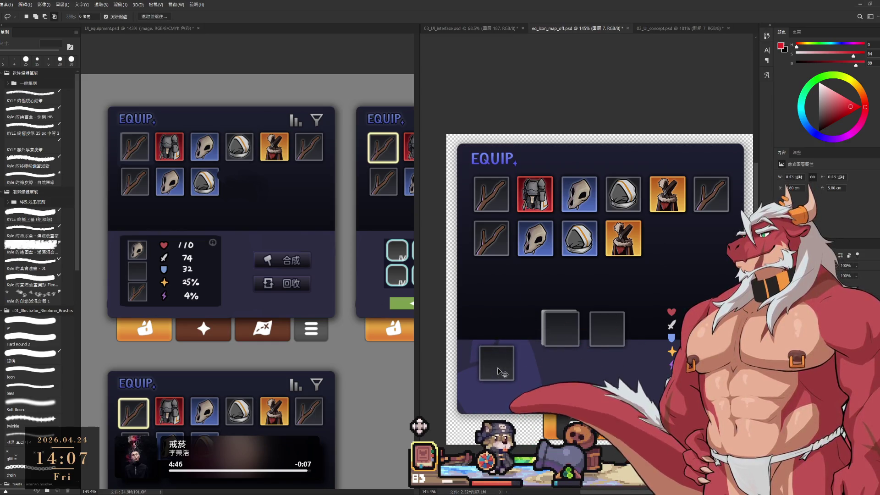
{"action": "left_click_drag", "start_coordinate": [559, 351], "coordinate": [545, 370]}
{"action": "scroll", "coordinate": [545, 369], "scroll_direction": "down", "scroll_amount": 2}
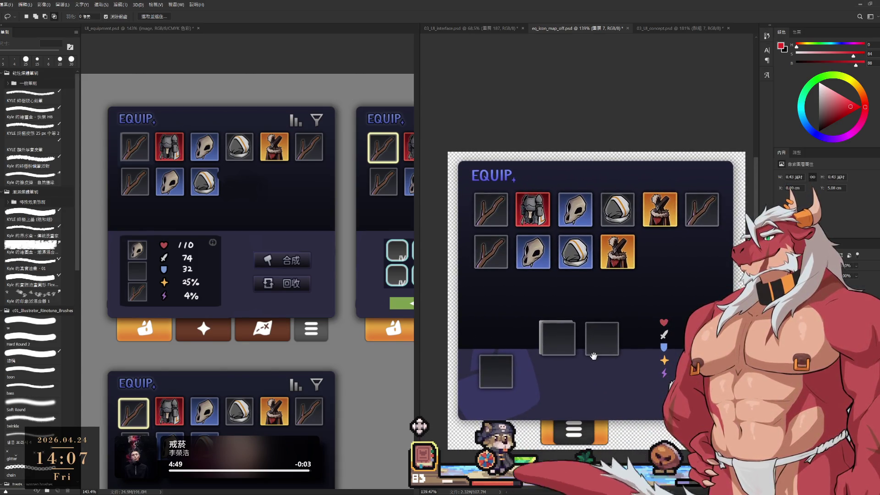
{"action": "mouse_move", "coordinate": [599, 383]}
{"action": "left_mouse_down"}
{"action": "mouse_move", "coordinate": [614, 383]}
{"action": "mouse_move", "coordinate": [608, 358]}
{"action": "left_mouse_up"}
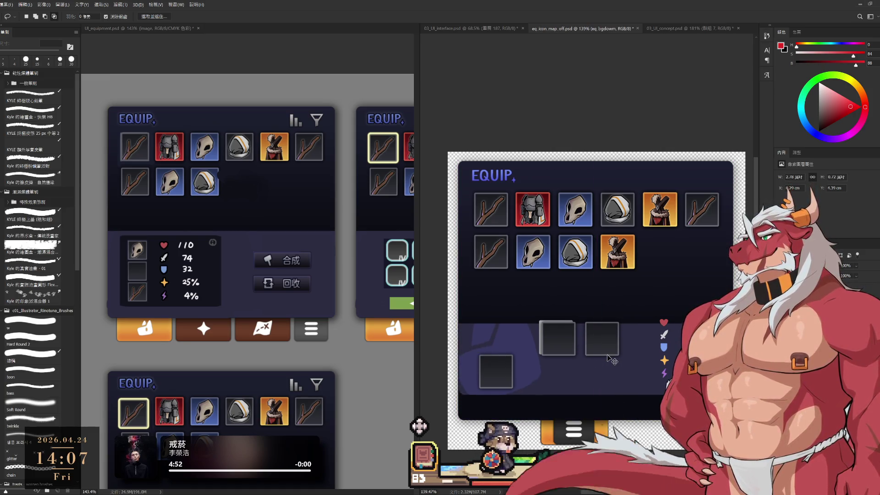
{"action": "left_click_drag", "start_coordinate": [608, 357], "coordinate": [605, 427]}
{"action": "key", "text": "ctrl+t"}
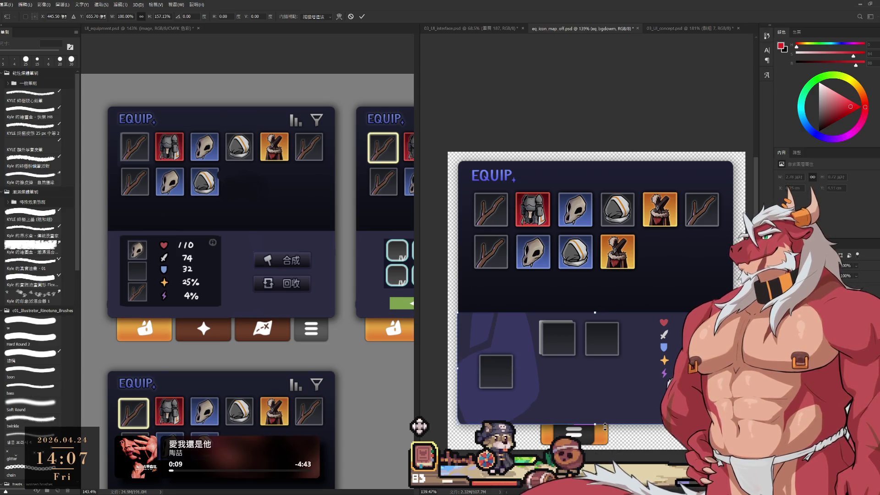
{"action": "key", "text": "Return"}
{"action": "key", "text": "l"}
- Load the panel background outline, then sample its dark blue-grey as the hard-round brush colour
{"action": "left_click", "coordinate": [635, 287], "text": "ctrl"}
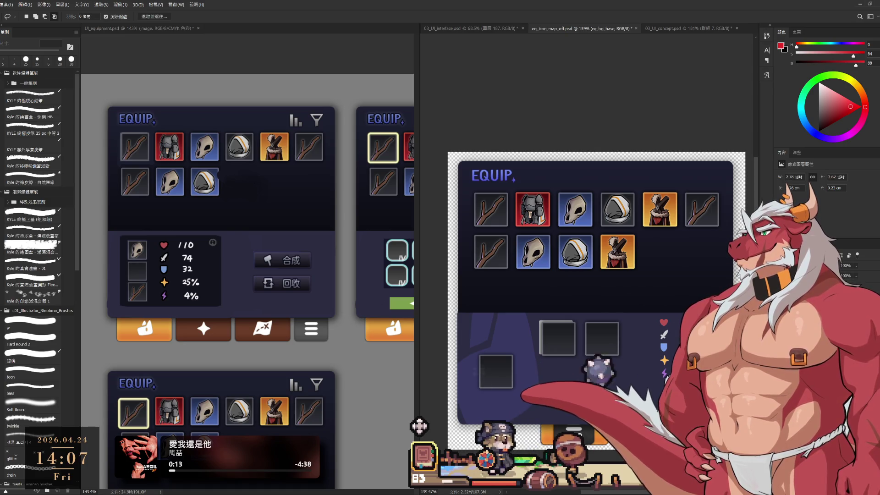
{"action": "left_click", "coordinate": [631, 409], "text": "ctrl"}
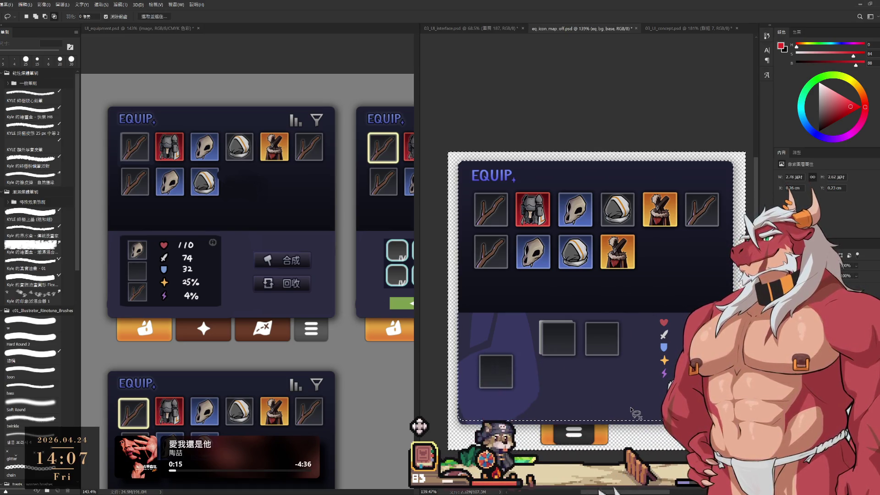
{"action": "key", "text": "alt+bracketleft"}
{"action": "key", "text": "ctrl+d"}
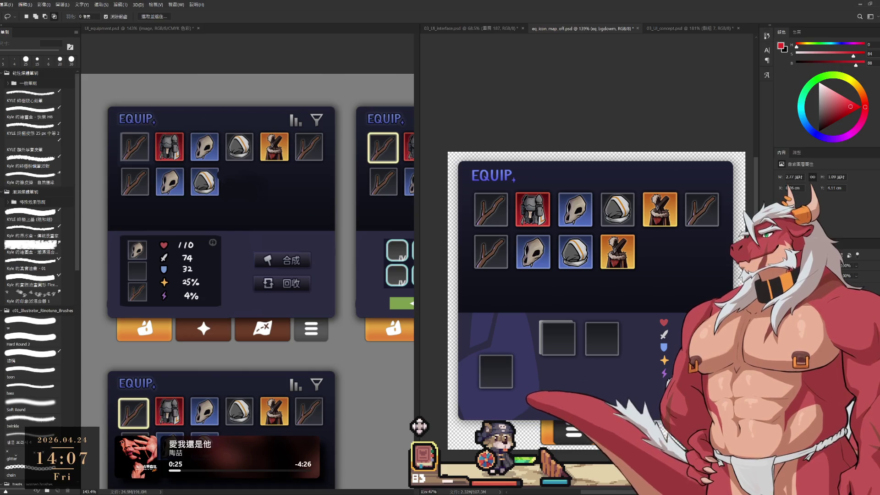
{"action": "key", "text": "b"}
{"action": "left_click", "coordinate": [563, 380], "text": "alt"}
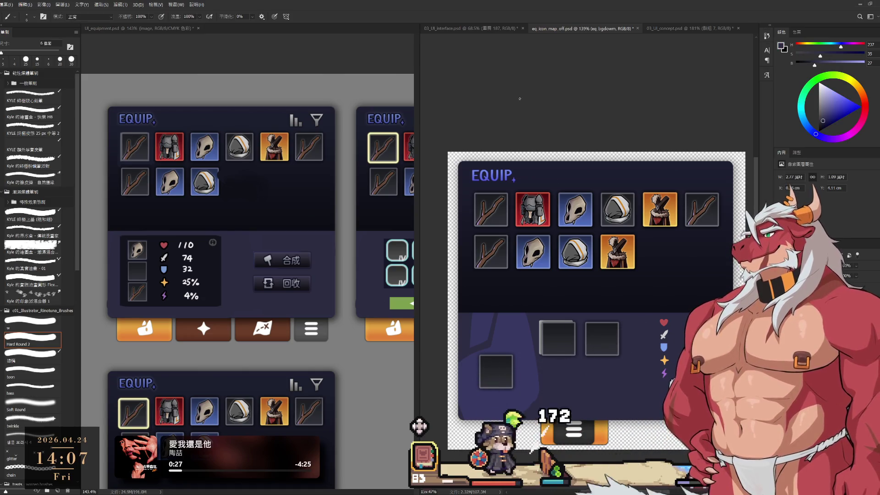
- Enlarge the brush and paint a lighter purple patch on the panel's lower left
{"action": "key", "text": "bracketright"}
{"action": "key", "text": "bracketright"}
{"action": "key", "text": "bracketright"}
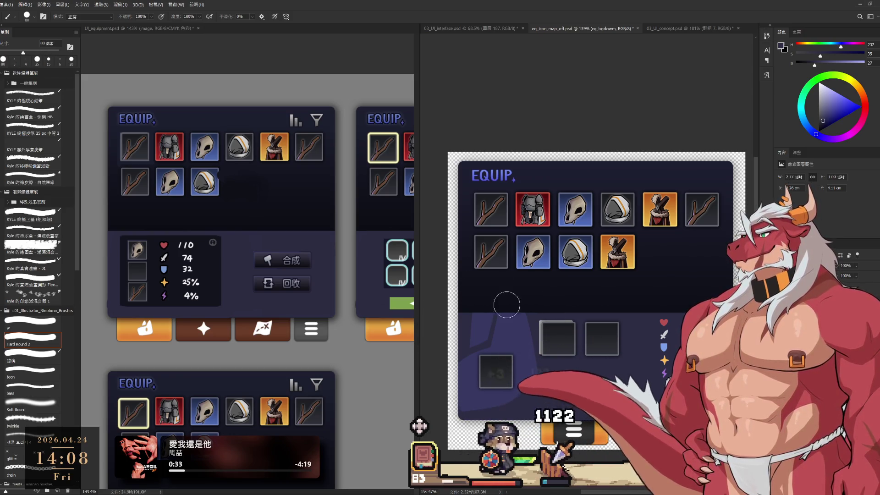
{"action": "key", "text": "bracketright"}
{"action": "key", "text": "bracketright"}
{"action": "mouse_move", "coordinate": [537, 369]}
{"action": "left_mouse_down"}
{"action": "mouse_move", "coordinate": [499, 330]}
{"action": "mouse_move", "coordinate": [473, 338]}
{"action": "left_mouse_up"}
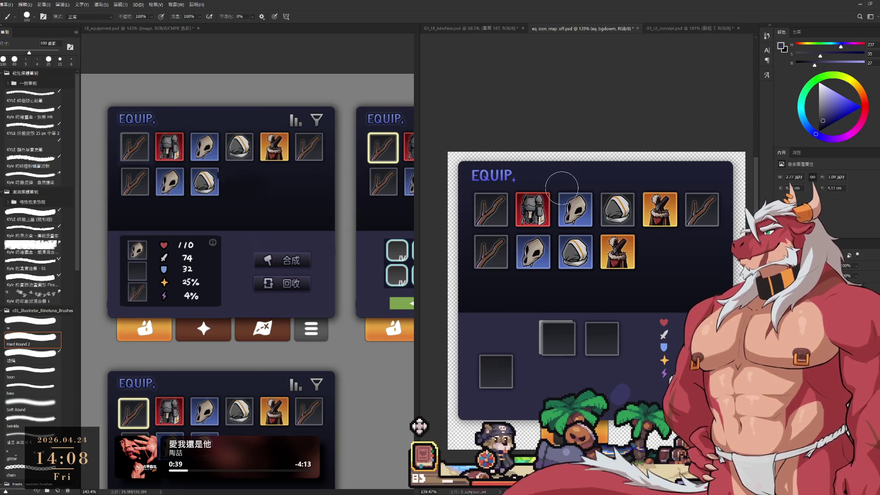
- Duplicate the empty slot box 70 px lower into three left-aligned slots, shifted about 8 px left
{"action": "left_click_drag", "start_coordinate": [508, 351], "coordinate": [499, 335]}
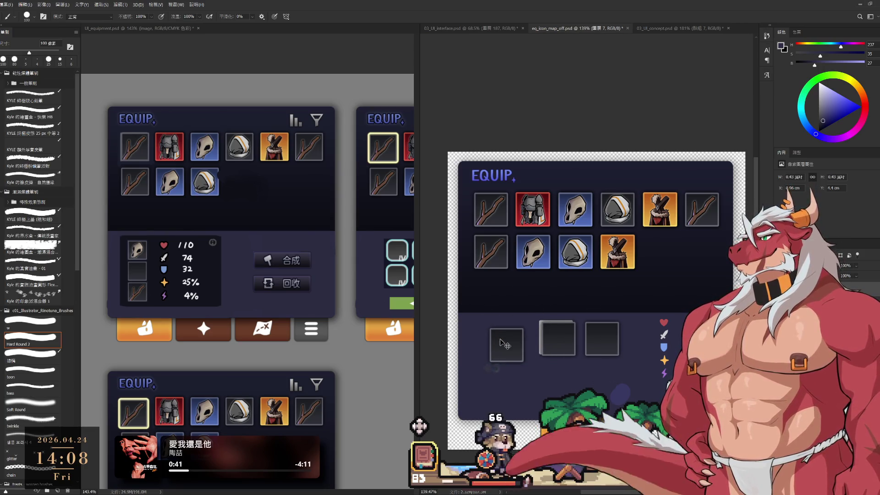
{"action": "key", "text": "ctrl+t"}
{"action": "mouse_move", "coordinate": [518, 345]}
{"action": "left_mouse_down"}
{"action": "mouse_move", "coordinate": [502, 293]}
{"action": "mouse_move", "coordinate": [499, 401]}
{"action": "left_mouse_up"}
{"action": "key", "text": "Return"}
{"action": "key", "text": "b"}
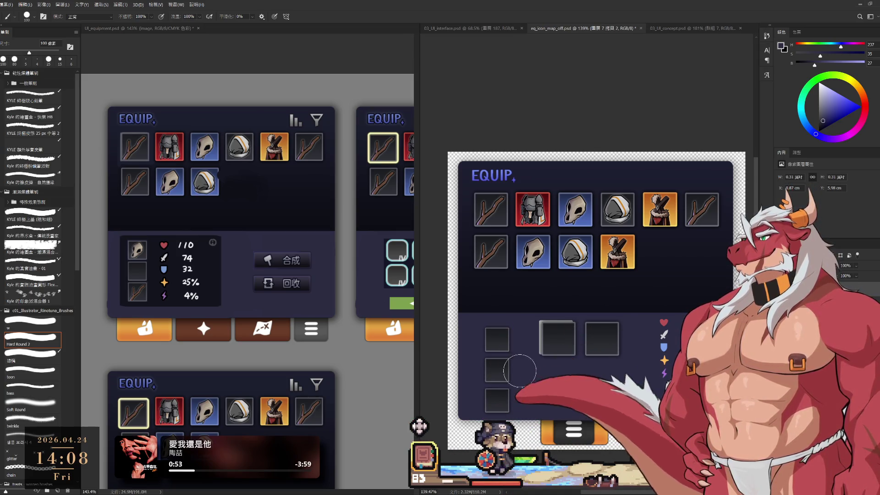
{"action": "left_click_drag", "start_coordinate": [526, 362], "coordinate": [516, 362]}
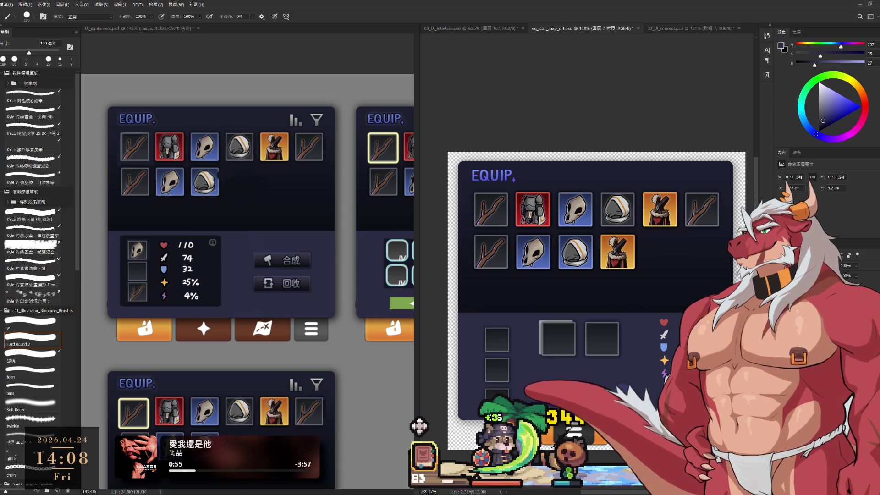
{"action": "scroll", "coordinate": [494, 331], "scroll_direction": "down", "scroll_amount": 1}
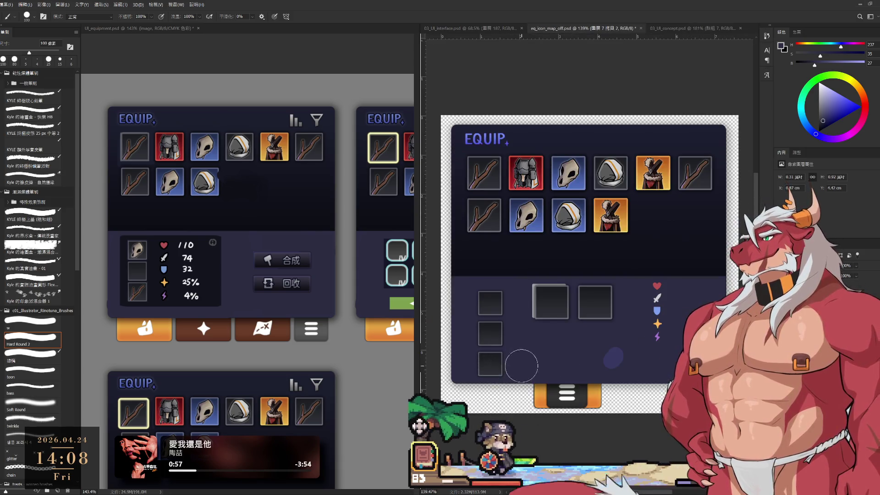
{"action": "key", "text": "ctrl+t"}
{"action": "left_click_drag", "start_coordinate": [494, 331], "coordinate": [491, 330]}
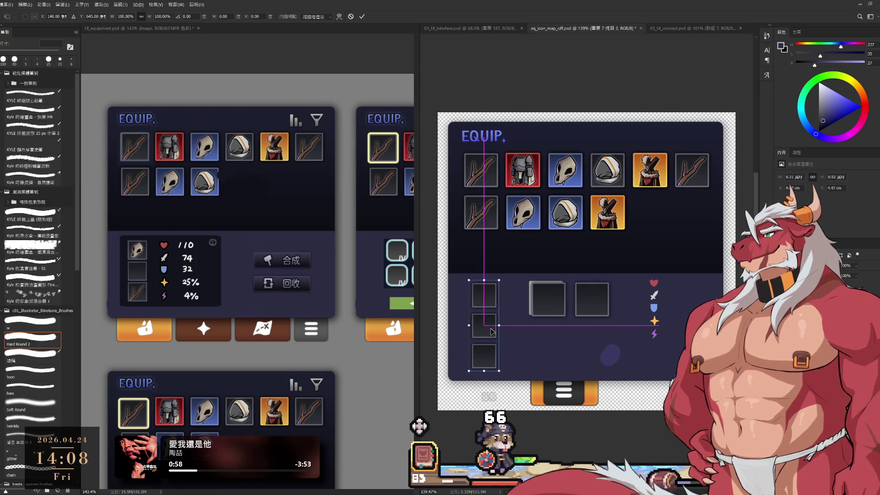
{"action": "key", "text": "Return"}
{"action": "key", "text": "b"}
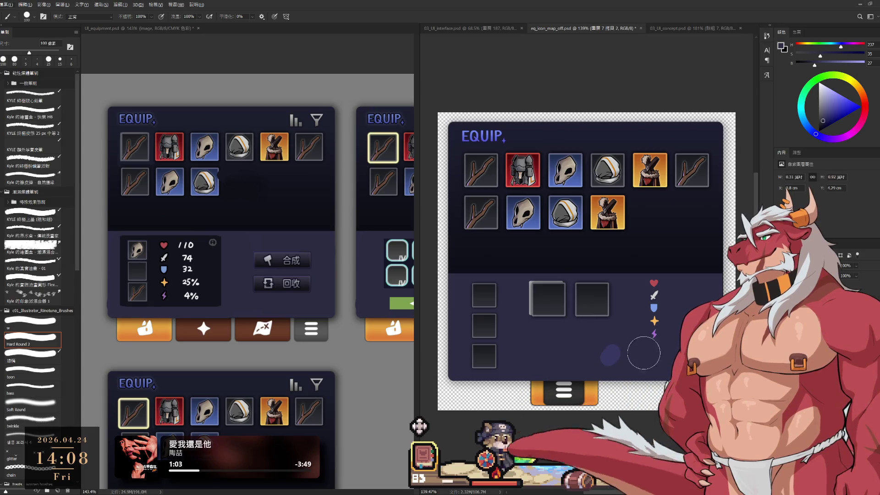
- Paste a grey WEAPON placeholder box, delete the right-hand dark slot, and move the grey square down-left
{"action": "left_click", "coordinate": [613, 364], "text": "ctrl"}
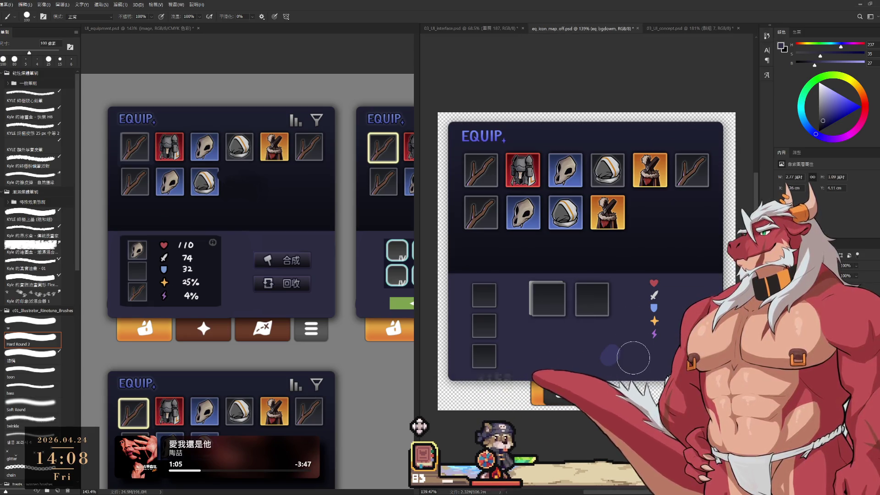
{"action": "left_click", "coordinate": [559, 305], "text": "ctrl"}
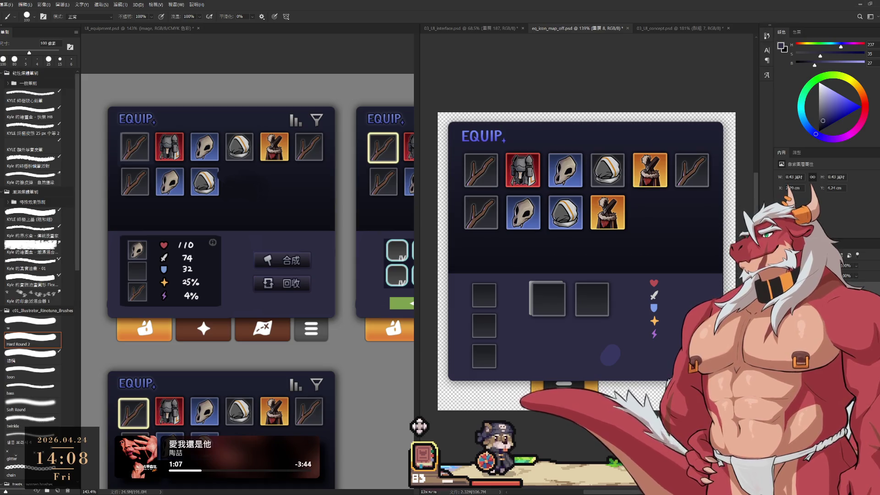
{"action": "key", "text": "ctrl+v"}
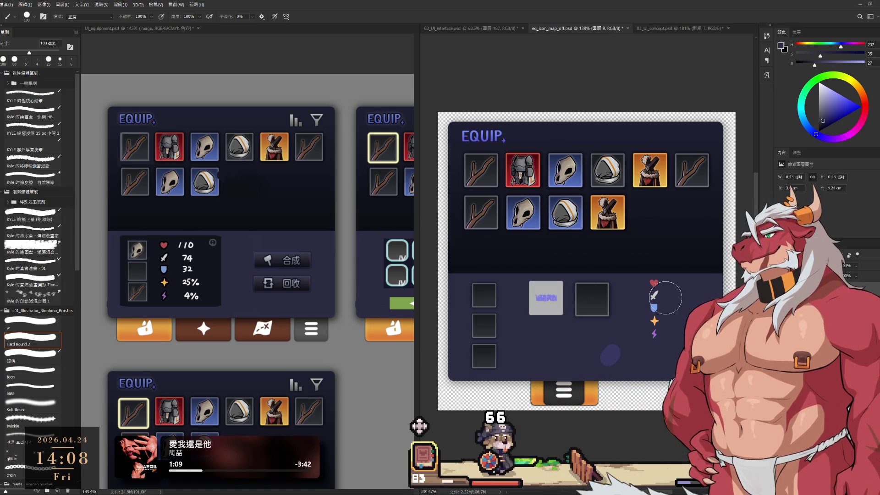
{"action": "key", "text": "Delete"}
{"action": "scroll", "coordinate": [503, 321], "scroll_direction": "up", "scroll_amount": 3}
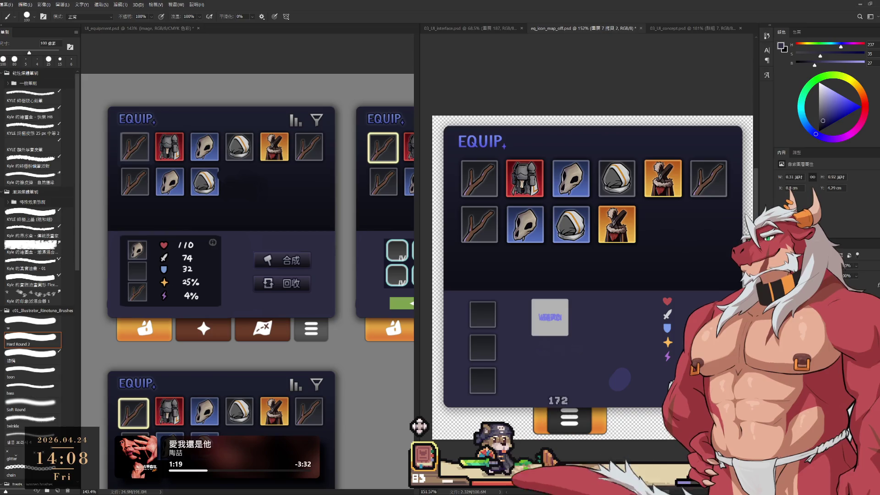
{"action": "mouse_move", "coordinate": [549, 321]}
{"action": "left_mouse_down"}
{"action": "mouse_move", "coordinate": [545, 340]}
{"action": "mouse_move", "coordinate": [519, 350]}
{"action": "left_mouse_up"}
- Fill the grey square with dark navy and align it exactly behind the top slot
{"action": "scroll", "coordinate": [587, 394], "scroll_direction": "up", "scroll_amount": 5}
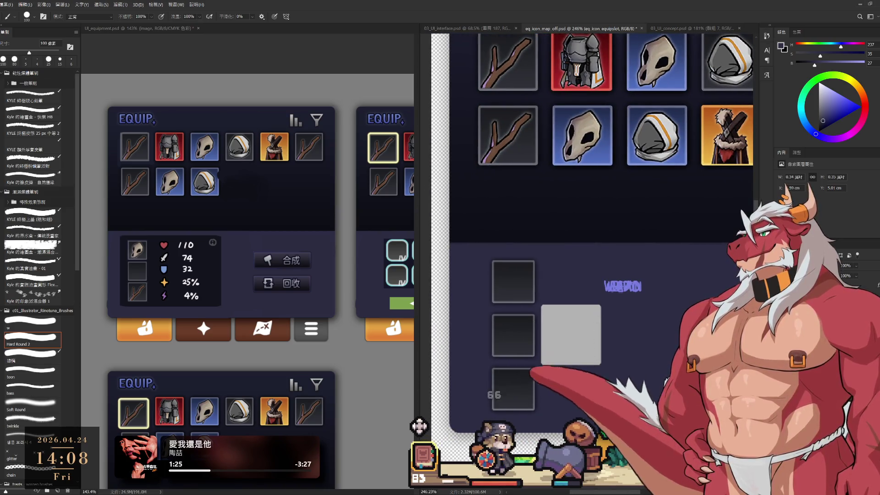
{"action": "key", "text": "alt+BackSpace"}
{"action": "mouse_move", "coordinate": [592, 338]}
{"action": "left_mouse_down"}
{"action": "mouse_move", "coordinate": [527, 288]}
{"action": "mouse_move", "coordinate": [532, 344]}
{"action": "left_mouse_up"}
{"action": "key", "text": "ctrl+t"}
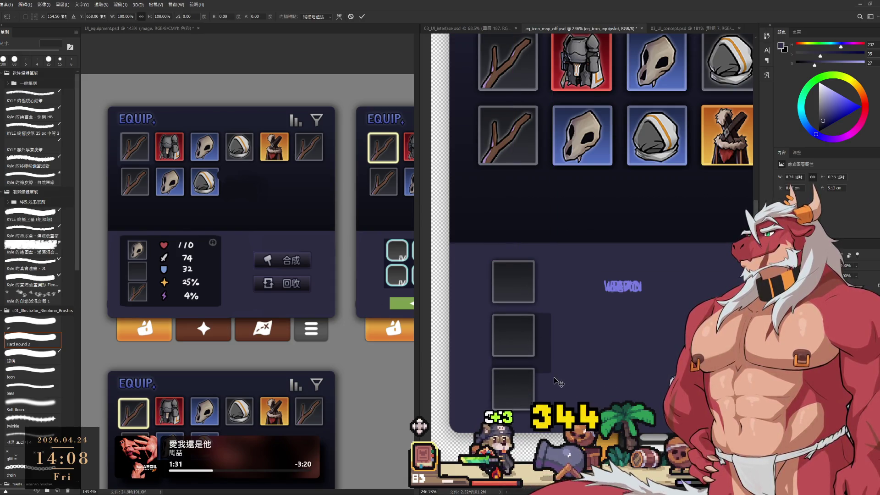
{"action": "left_click", "coordinate": [512, 340]}
{"action": "left_click_drag", "start_coordinate": [516, 330], "coordinate": [521, 334]}
{"action": "key", "text": "Return"}
{"action": "key", "text": "b"}
{"action": "scroll", "coordinate": [585, 335], "scroll_direction": "down", "scroll_amount": 3}
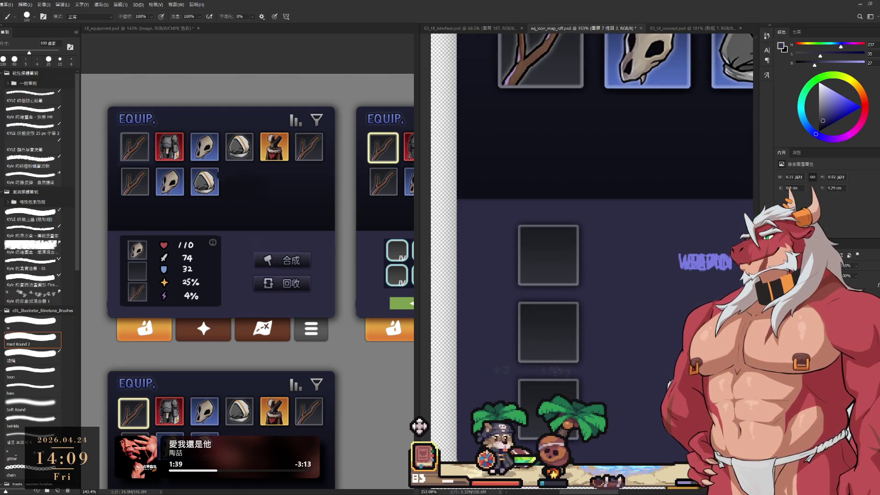
- Lasso the middle slot and delete its content
{"action": "key", "text": "l"}
{"action": "mouse_move", "coordinate": [511, 297]}
{"action": "left_mouse_down"}
{"action": "mouse_move", "coordinate": [506, 366]}
{"action": "mouse_move", "coordinate": [625, 353]}
{"action": "left_mouse_up"}
{"action": "left_click_drag", "start_coordinate": [625, 290], "coordinate": [629, 293]}
{"action": "key", "text": "Delete"}
{"action": "key", "text": "ctrl+d"}
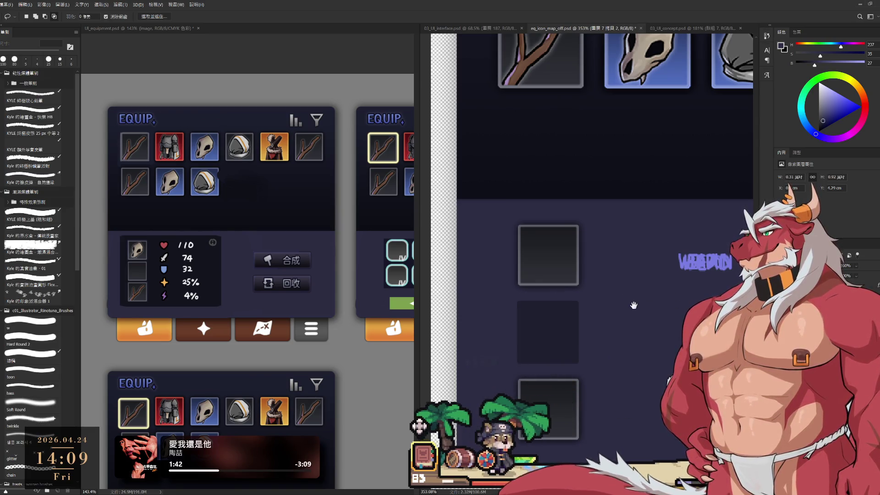
- Bring the whole panel into view and select the WEAPON hint label layer
{"action": "scroll", "coordinate": [650, 298], "scroll_direction": "down", "scroll_amount": 3}
{"action": "mouse_move", "coordinate": [469, 306]}
{"action": "left_mouse_down"}
{"action": "mouse_move", "coordinate": [610, 304]}
{"action": "mouse_move", "coordinate": [559, 314]}
{"action": "mouse_move", "coordinate": [555, 307]}
{"action": "mouse_move", "coordinate": [707, 285]}
{"action": "left_mouse_up"}
{"action": "left_click", "coordinate": [538, 316], "text": "ctrl"}
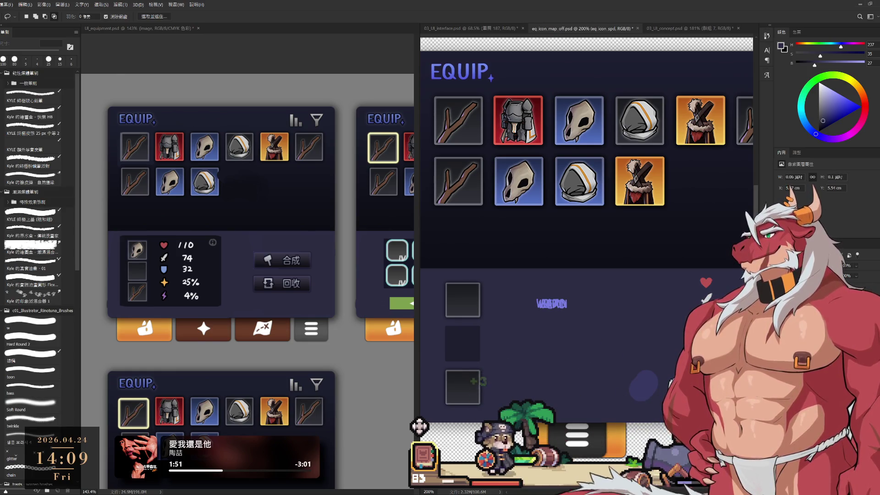
{"action": "key", "text": "ctrl+t"}
- Move the stat icon column beside the slots and enlarge it to about 128%
{"action": "left_click_drag", "start_coordinate": [702, 317], "coordinate": [526, 334]}
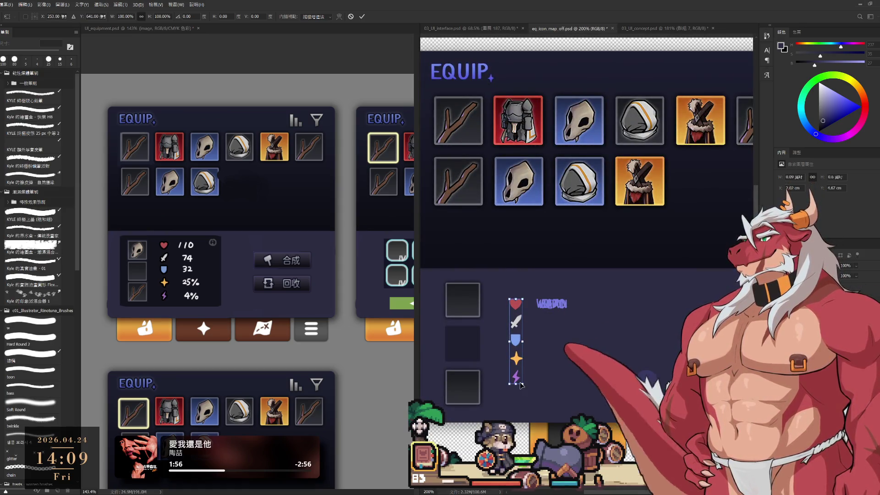
{"action": "left_click_drag", "start_coordinate": [523, 384], "coordinate": [539, 406]}
{"action": "left_click_drag", "start_coordinate": [515, 375], "coordinate": [510, 362]}
{"action": "key", "text": "Return"}
- Move a copy of the slot label down the column and place the HEAD label below BODY
{"action": "key", "text": "l"}
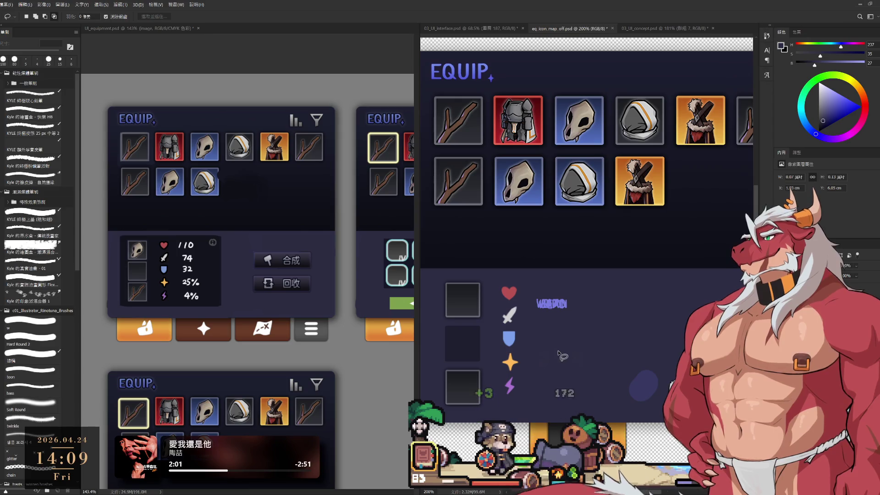
{"action": "scroll", "coordinate": [560, 357], "scroll_direction": "down", "scroll_amount": 2}
{"action": "left_click_drag", "start_coordinate": [587, 319], "coordinate": [537, 341]}
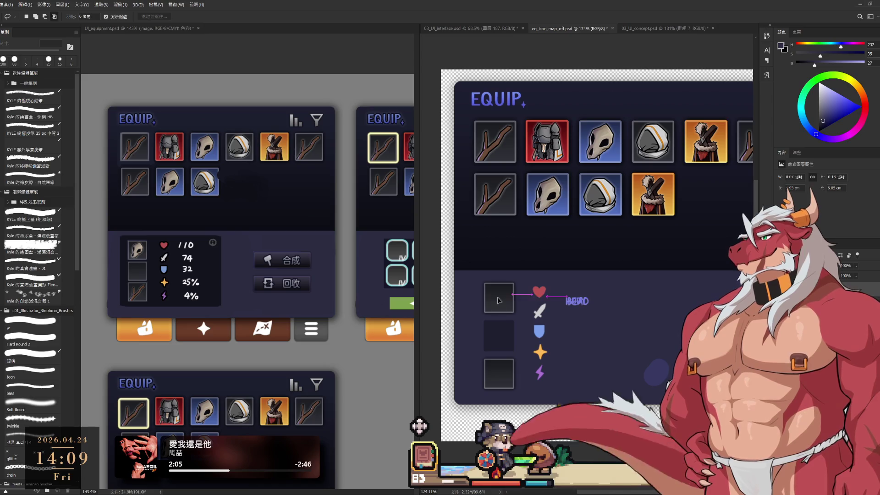
{"action": "left_click", "coordinate": [824, 320]}
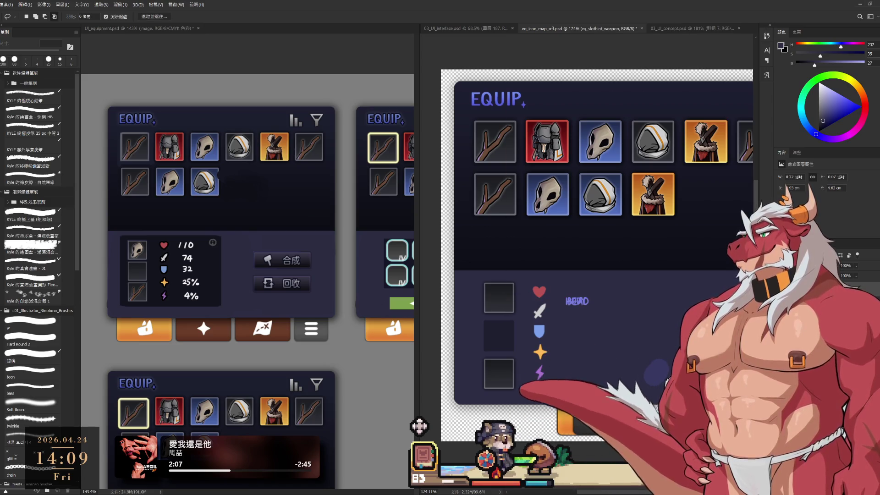
{"action": "left_click", "coordinate": [587, 305]}
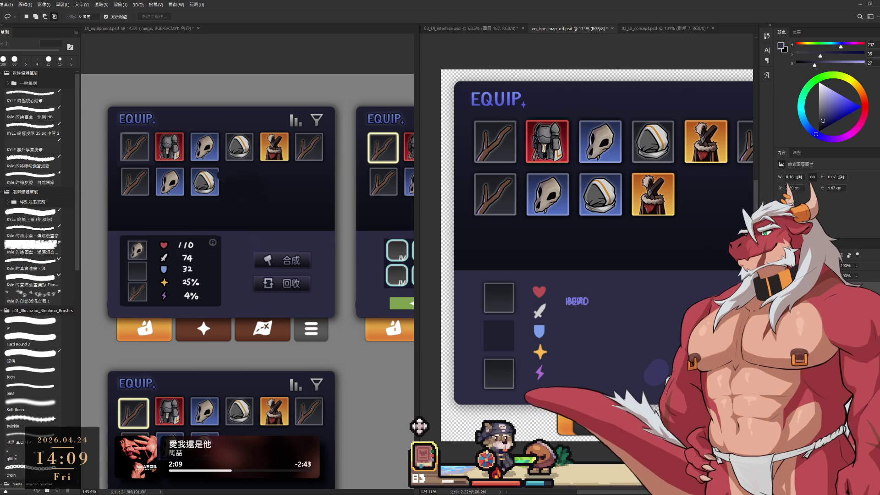
{"action": "left_click_drag", "start_coordinate": [581, 307], "coordinate": [581, 321]}
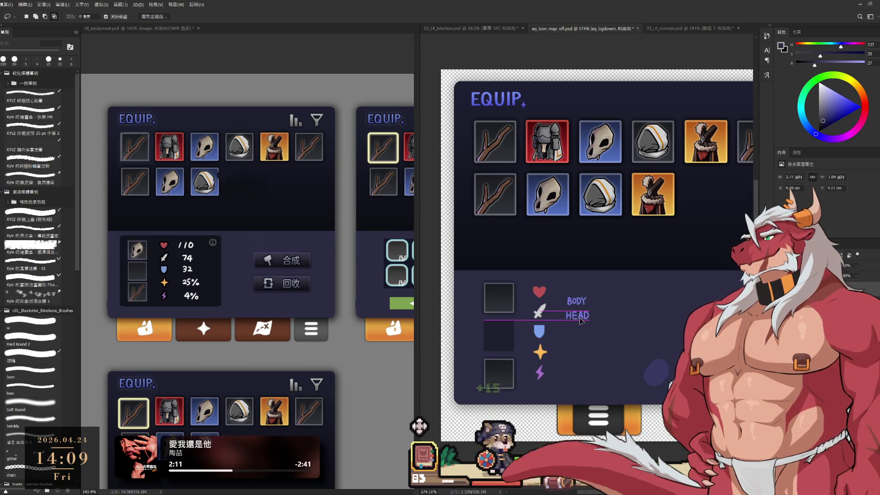
{"action": "left_click", "coordinate": [502, 341]}
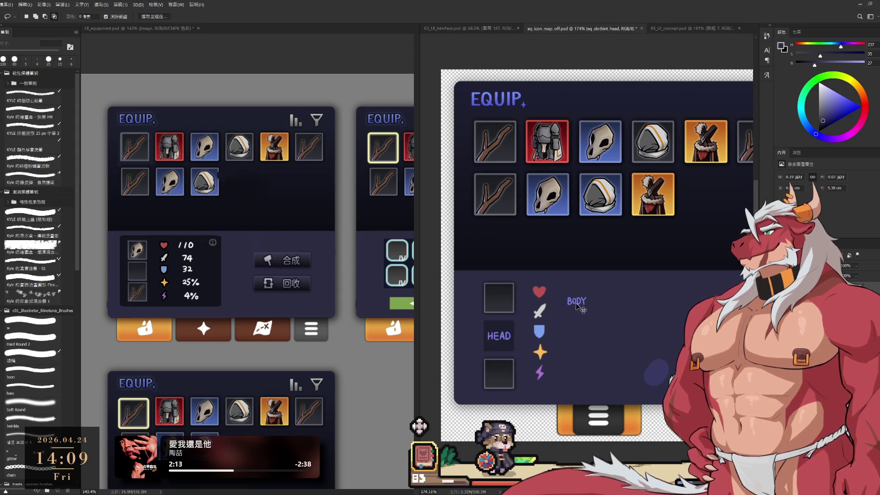
{"action": "left_click", "coordinate": [500, 378], "text": "ctrl"}
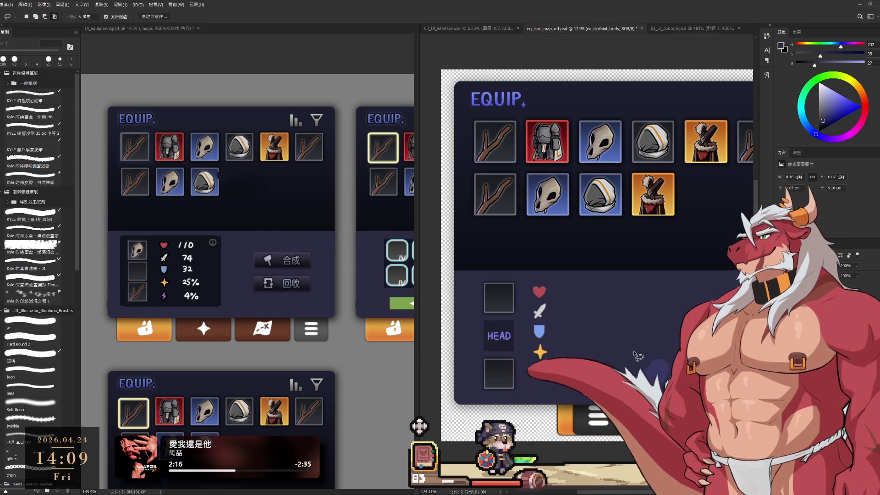
{"action": "left_click", "coordinate": [539, 291], "text": "ctrl"}
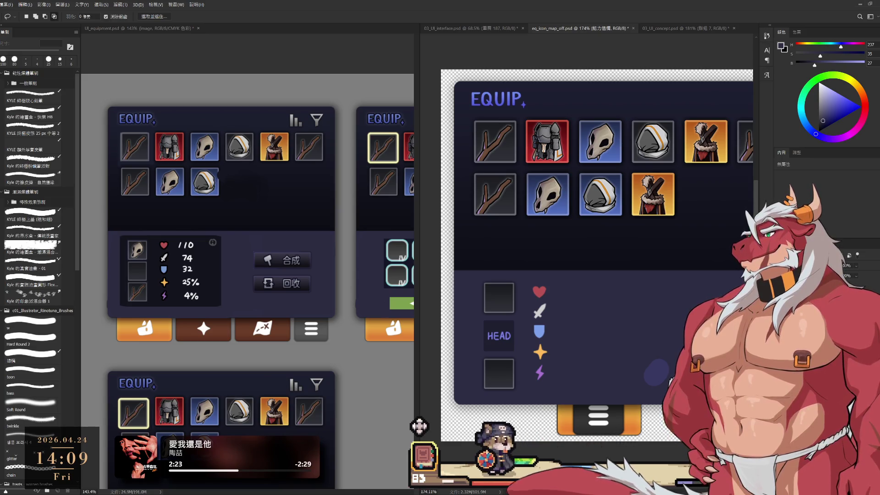
{"action": "scroll", "coordinate": [586, 257], "scroll_direction": "right", "scroll_amount": 3}
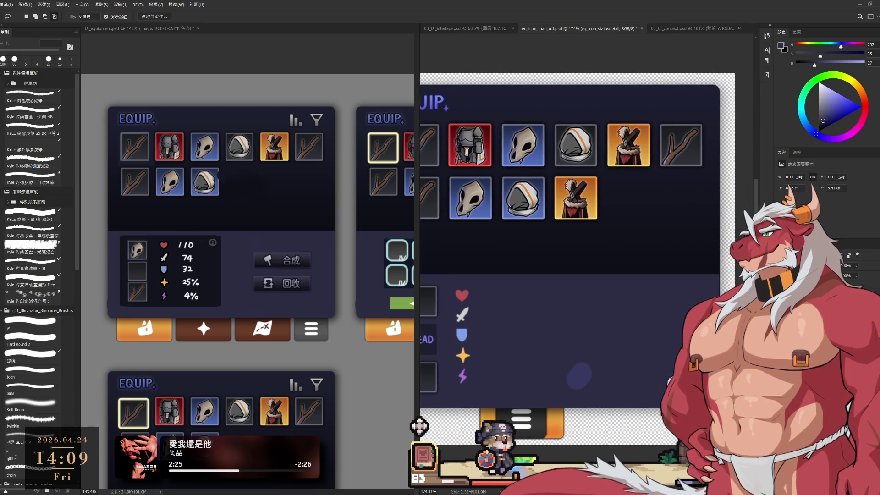
- Drag the info icon into the stats area's lower-right corner and zoom out to about 154%
{"action": "mouse_move", "coordinate": [509, 313]}
{"action": "left_mouse_down"}
{"action": "mouse_move", "coordinate": [504, 299]}
{"action": "mouse_move", "coordinate": [517, 289]}
{"action": "mouse_move", "coordinate": [539, 312]}
{"action": "mouse_move", "coordinate": [643, 302]}
{"action": "mouse_move", "coordinate": [635, 382]}
{"action": "left_mouse_up"}
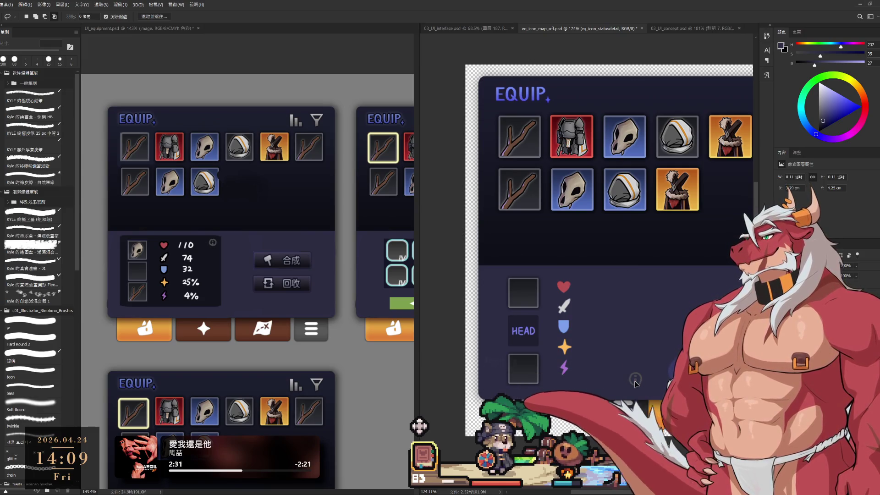
{"action": "scroll", "coordinate": [634, 384], "scroll_direction": "down", "scroll_amount": 2}
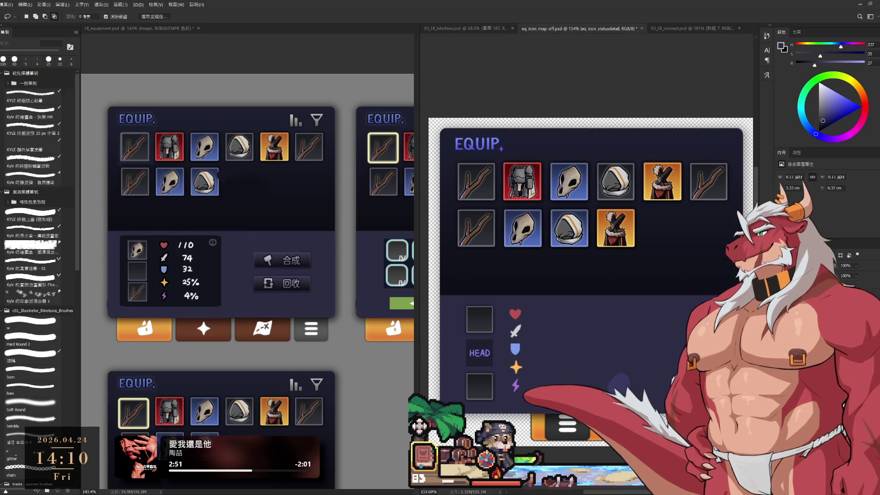
{"action": "key", "text": "u"}
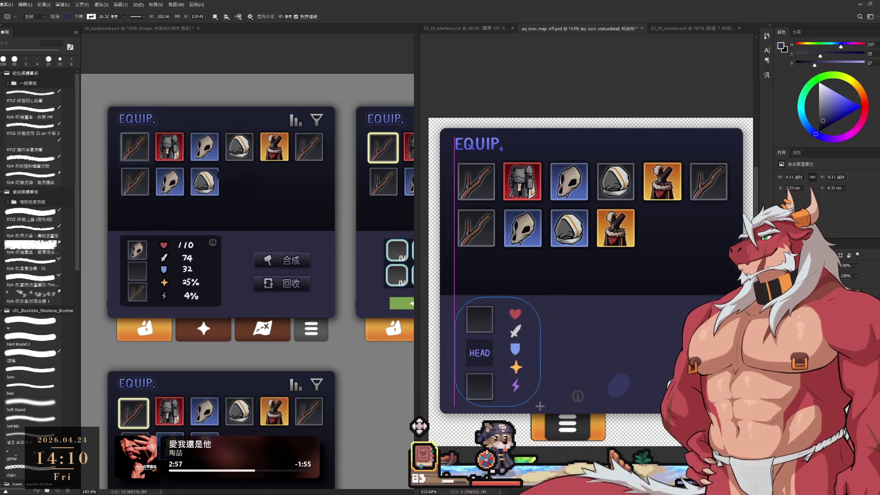
- Widen the rounded rectangle around the stats area and resize the status detail panel
{"action": "left_click_drag", "start_coordinate": [575, 404], "coordinate": [579, 405]}
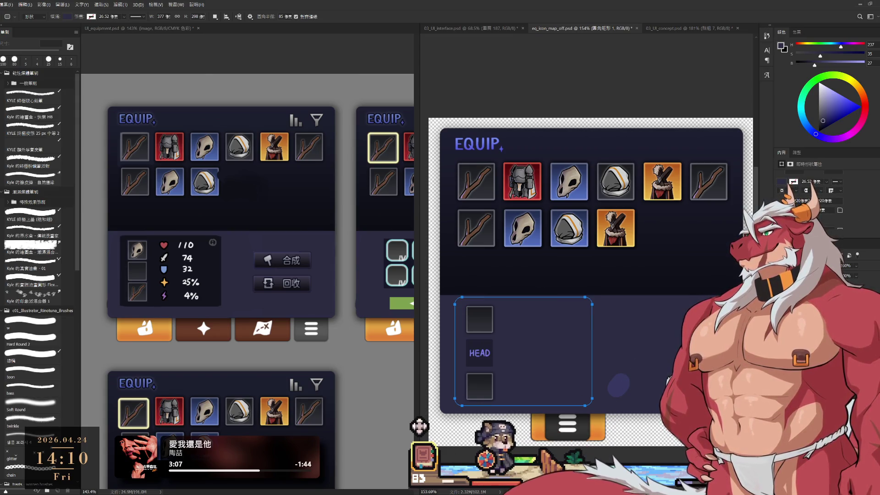
{"action": "key", "text": "alt+bracketleft"}
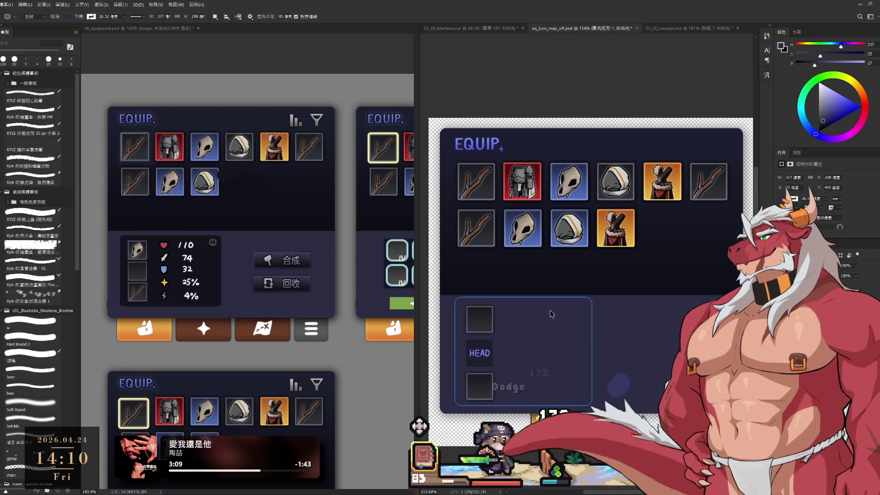
{"action": "key", "text": "ctrl+t"}
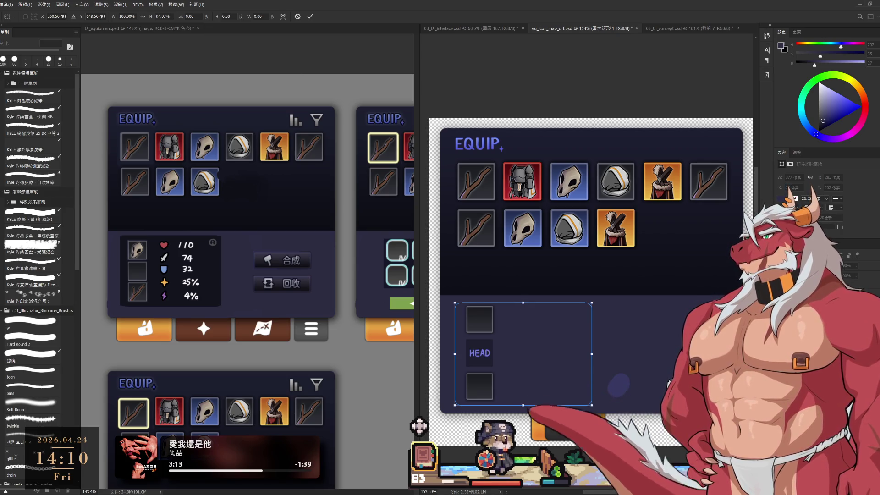
{"action": "key", "text": "Escape"}
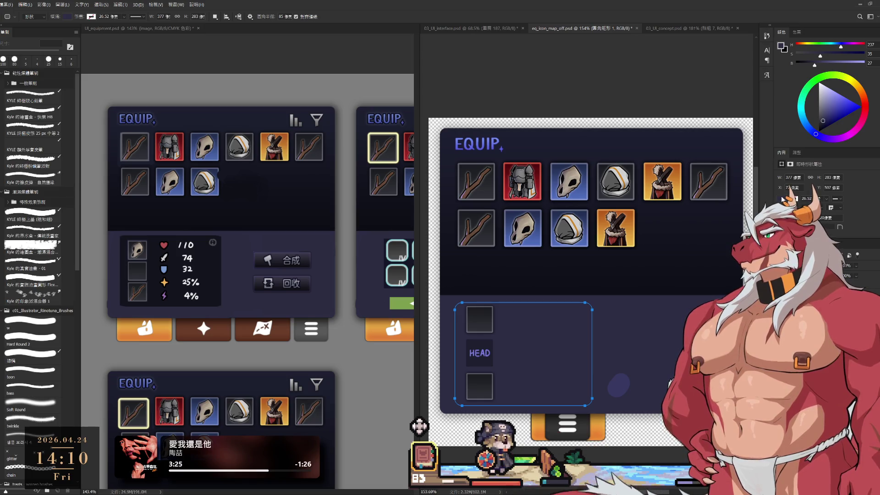
- Sample a darker colour from the canvas and fill the rounded-rectangle backing panel with it
{"action": "key", "text": "i"}
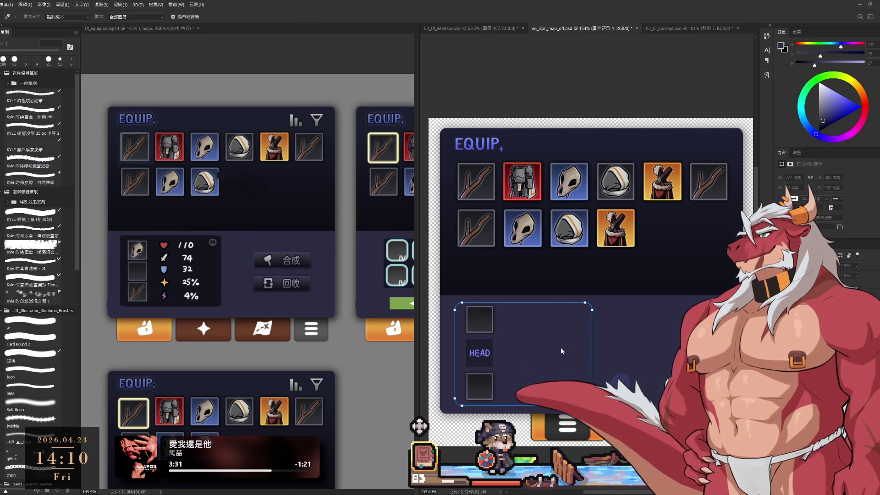
{"action": "key", "text": "u"}
{"action": "key", "text": "alt+BackSpace"}
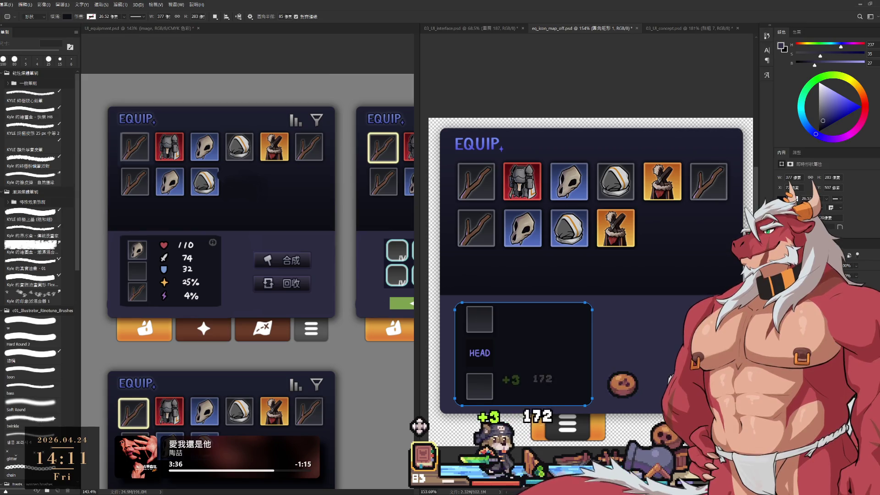
{"action": "key", "text": "i"}
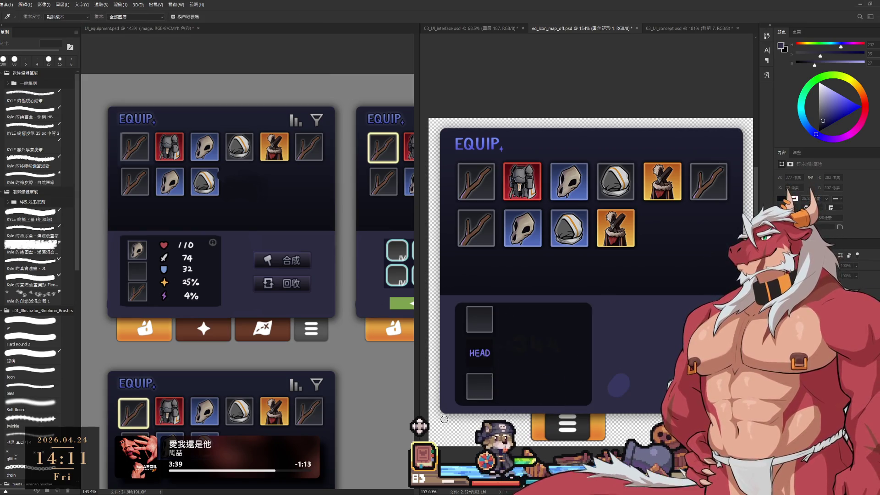
{"action": "key", "text": "u"}
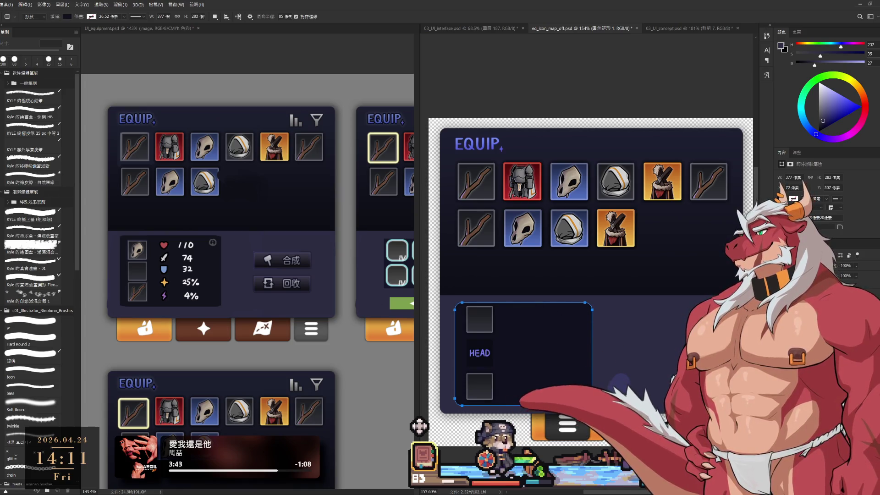
{"action": "key", "text": "l"}
{"action": "left_click", "coordinate": [489, 362]}
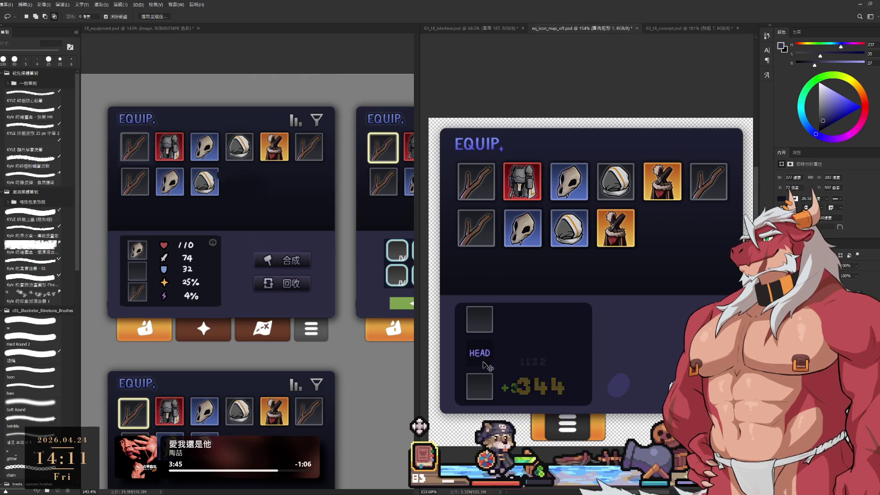
{"action": "key", "text": "ctrl+z"}
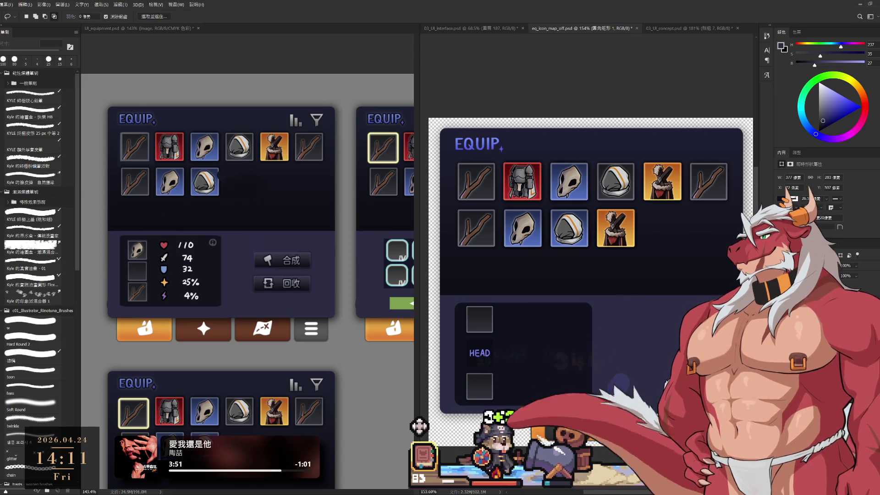
- Put the heart, sword, shield, star and bolt icons above the dark panel and zoom to about 152% on HEAD
{"action": "key", "text": "ctrl+z"}
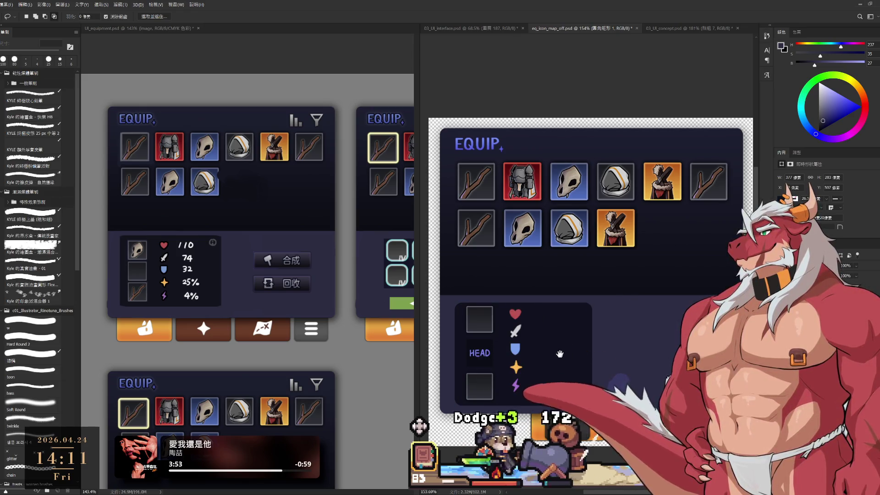
{"action": "scroll", "coordinate": [578, 325], "scroll_direction": "down", "scroll_amount": 5}
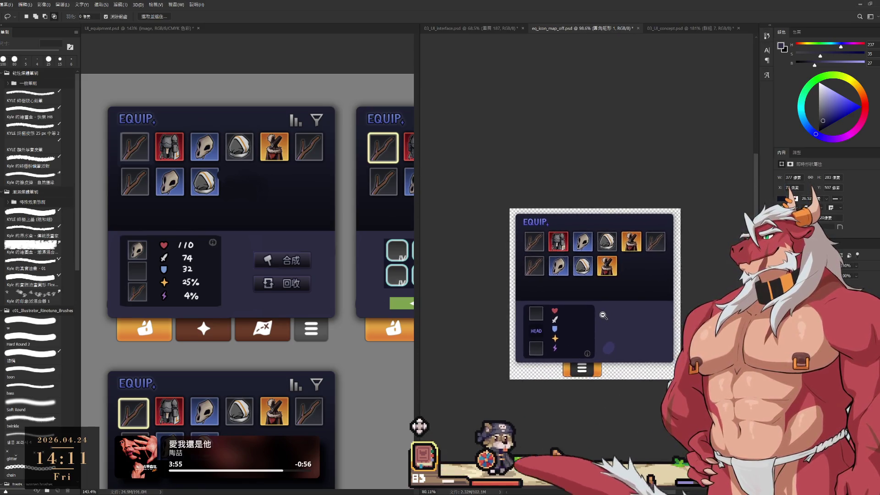
{"action": "scroll", "coordinate": [610, 315], "scroll_direction": "up", "scroll_amount": 2}
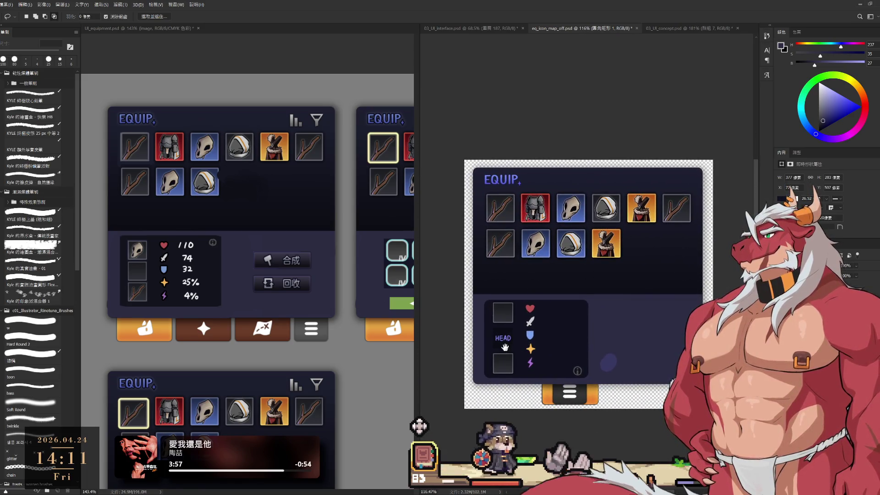
{"action": "scroll", "coordinate": [504, 344], "scroll_direction": "up", "scroll_amount": 2}
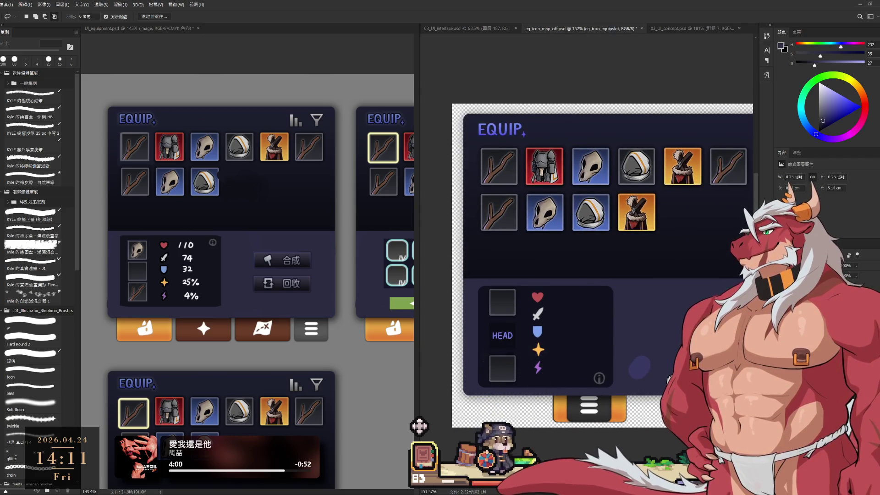
{"action": "key", "text": "i"}
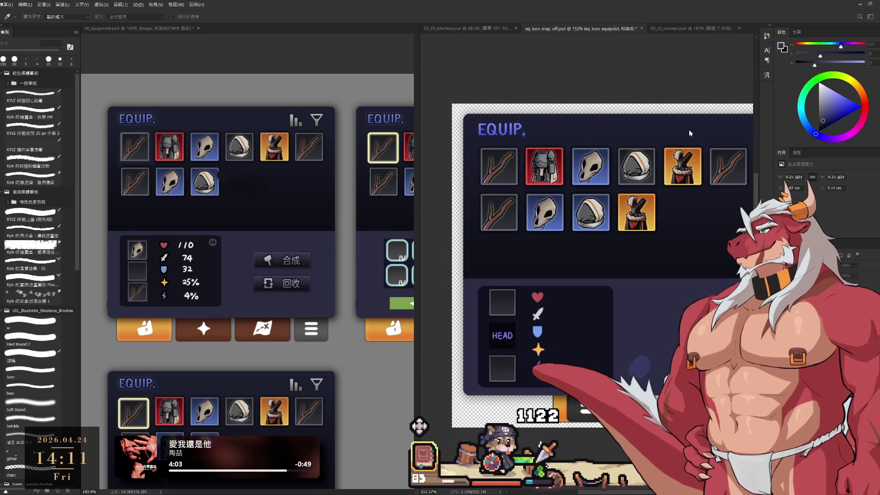
- Nudge the eq_icon_def shield icon down so the five stat icons are evenly spaced
{"action": "key", "text": "l"}
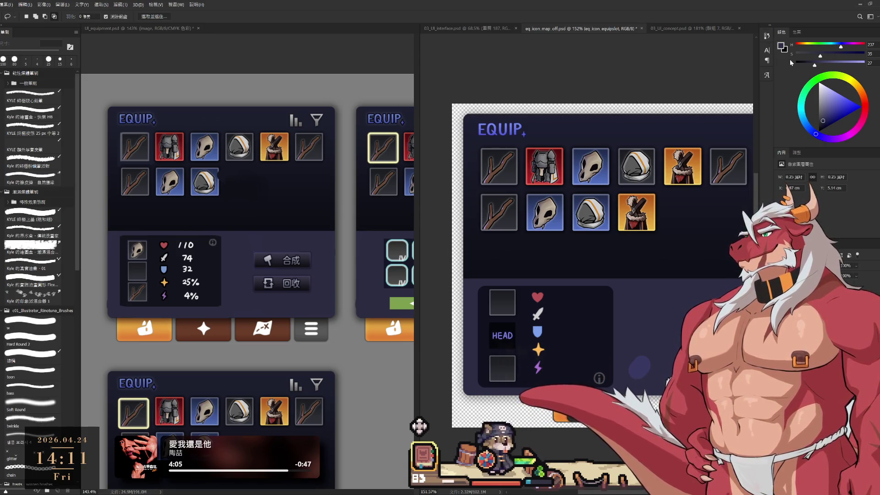
{"action": "left_click", "coordinate": [544, 359], "text": "ctrl"}
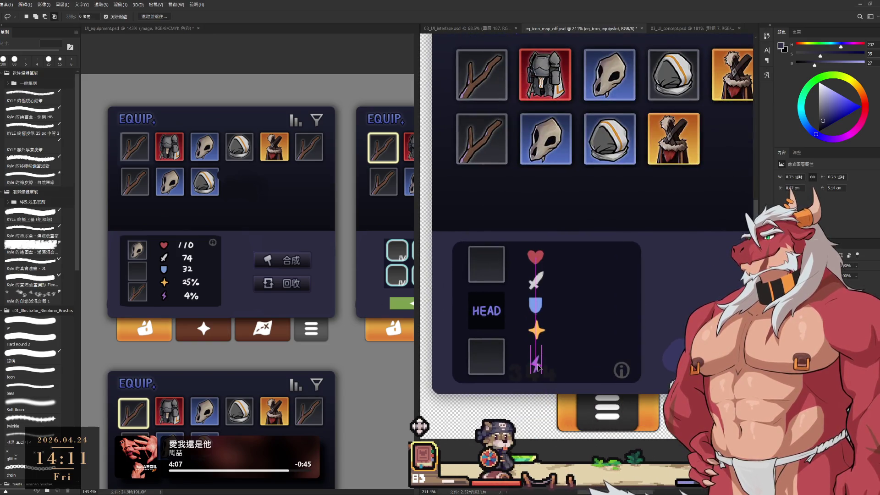
{"action": "left_click", "coordinate": [544, 358], "text": "ctrl"}
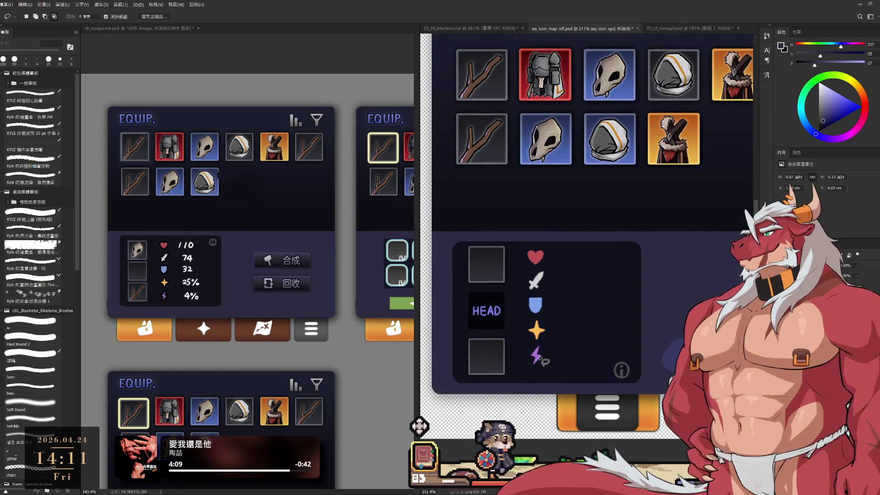
{"action": "left_click", "coordinate": [536, 359], "text": "ctrl"}
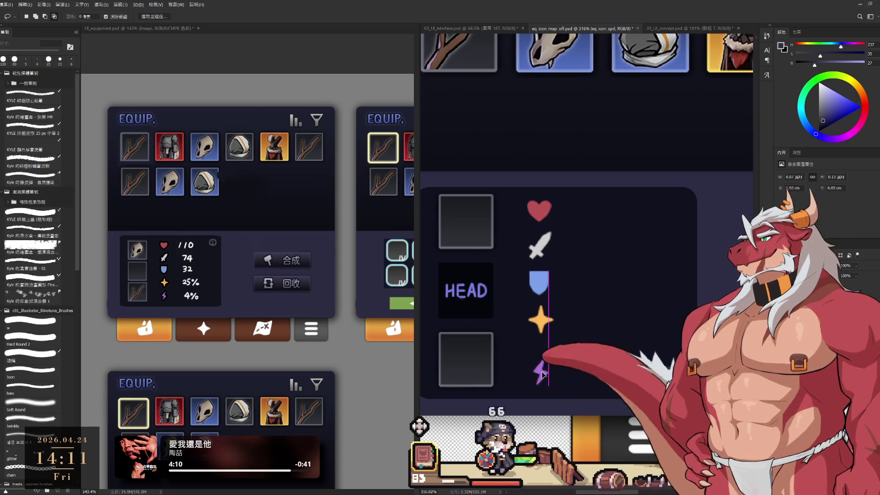
{"action": "left_click", "coordinate": [539, 283], "text": "ctrl"}
{"action": "key", "text": "Down"}
{"action": "key", "text": "Down"}
{"action": "key", "text": "Down"}
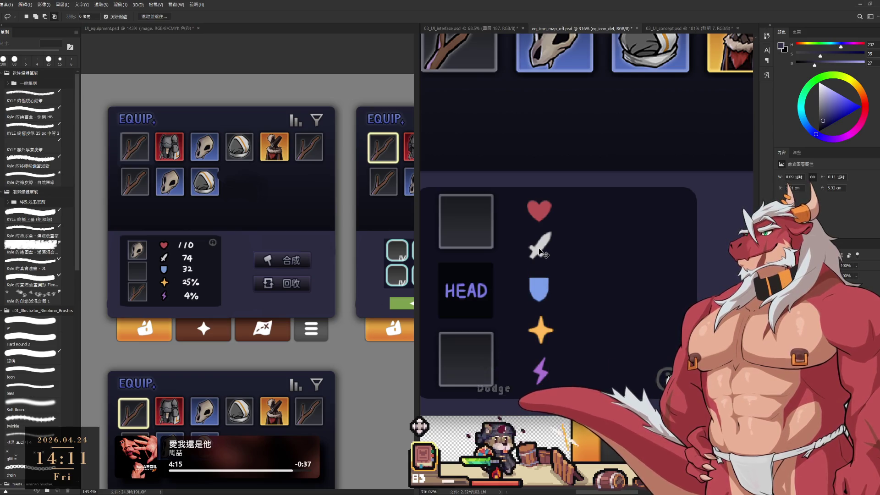
{"action": "left_click", "coordinate": [540, 250], "text": "ctrl"}
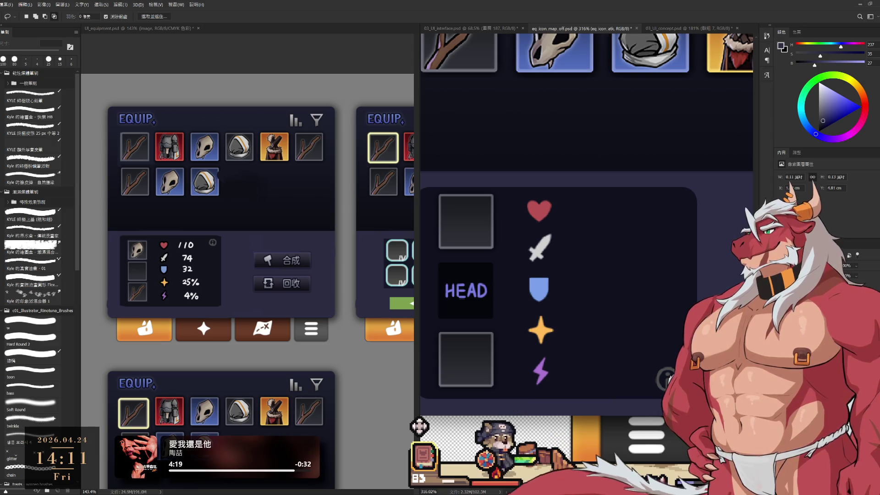
{"action": "key", "text": "h"}
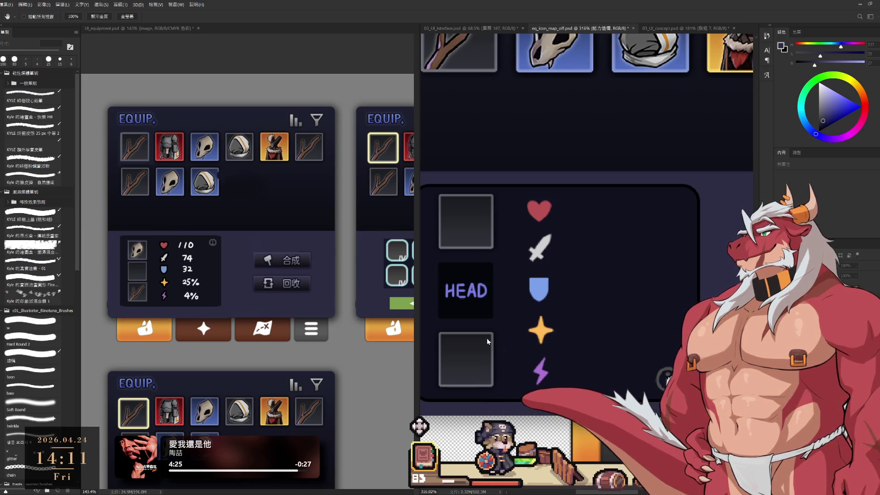
{"action": "key", "text": "l"}
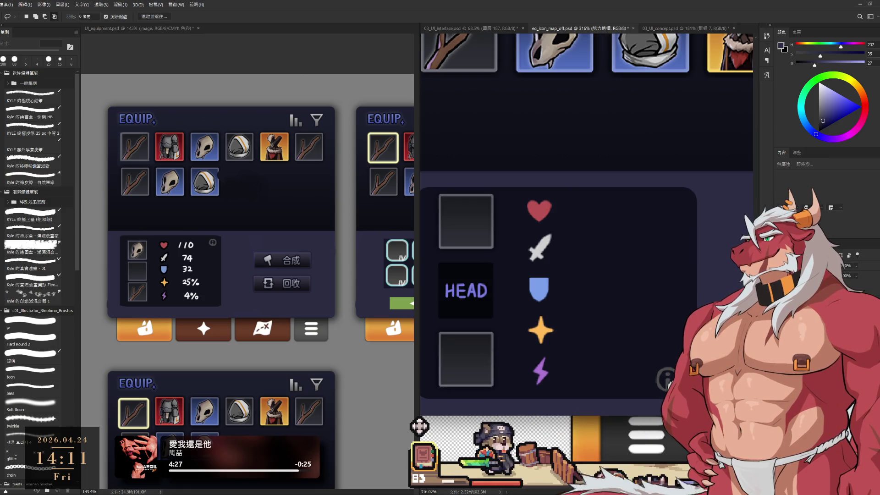
- Zoom out until the whole EQUIP mockup canvas is visible
{"action": "key", "text": "alt+bracketright"}
{"action": "key", "text": "h"}
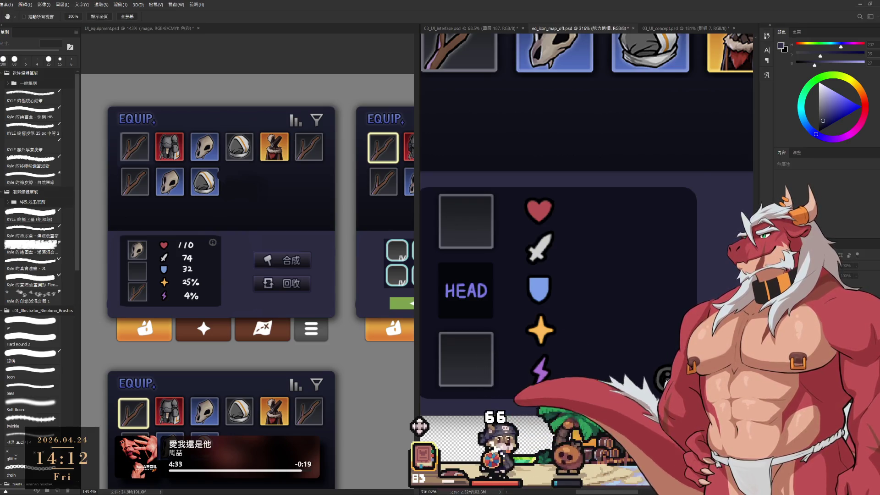
{"action": "scroll", "coordinate": [562, 364], "scroll_direction": "down", "scroll_amount": 5}
{"action": "scroll", "coordinate": [527, 393], "scroll_direction": "down", "scroll_amount": 3}
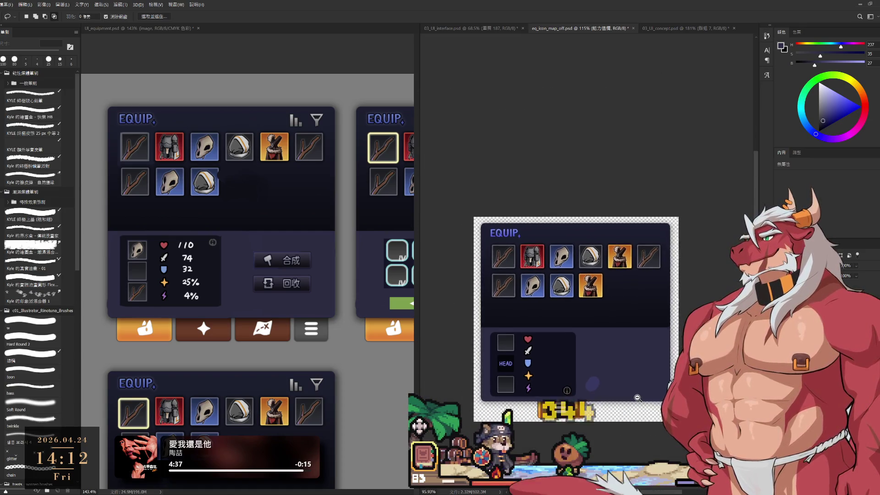
{"action": "scroll", "coordinate": [528, 390], "scroll_direction": "up", "scroll_amount": 3}
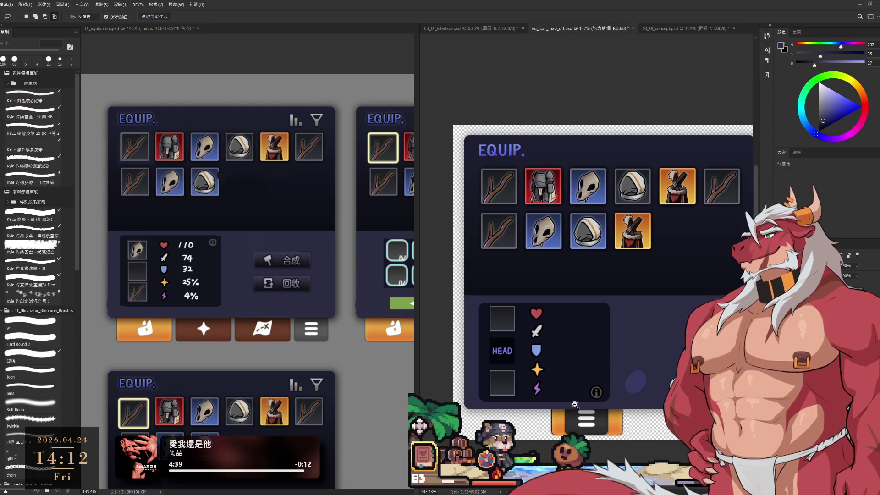
{"action": "scroll", "coordinate": [528, 390], "scroll_direction": "down", "scroll_amount": 2}
- Select the eq_bgdown layer and switch to the Brush tool
{"action": "left_click", "coordinate": [582, 396], "text": "ctrl"}
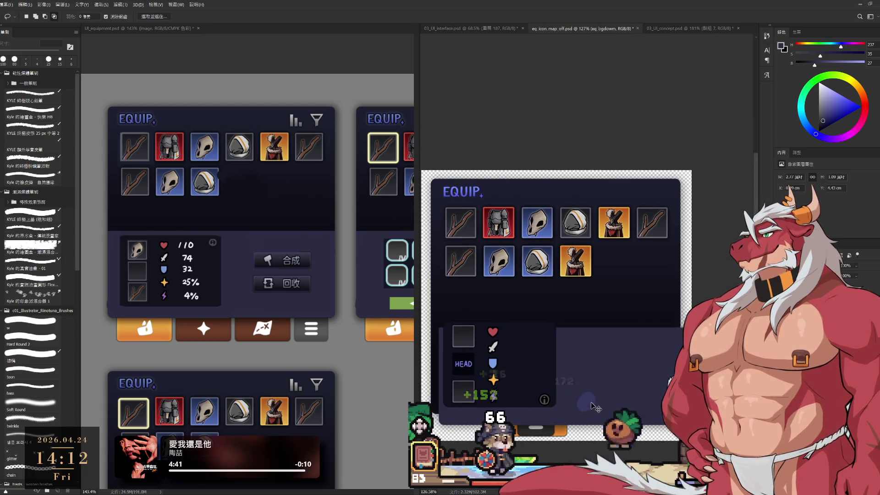
{"action": "key", "text": "b"}
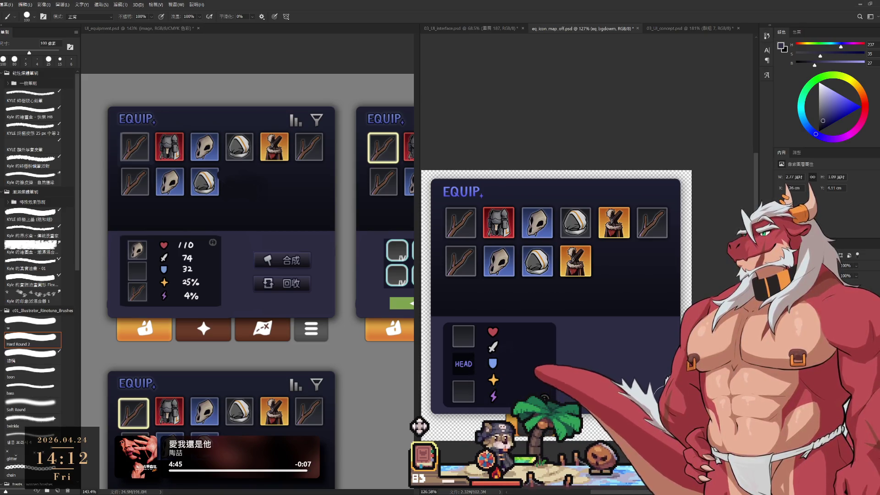
{"action": "left_click_drag", "start_coordinate": [663, 365], "coordinate": [664, 351]}
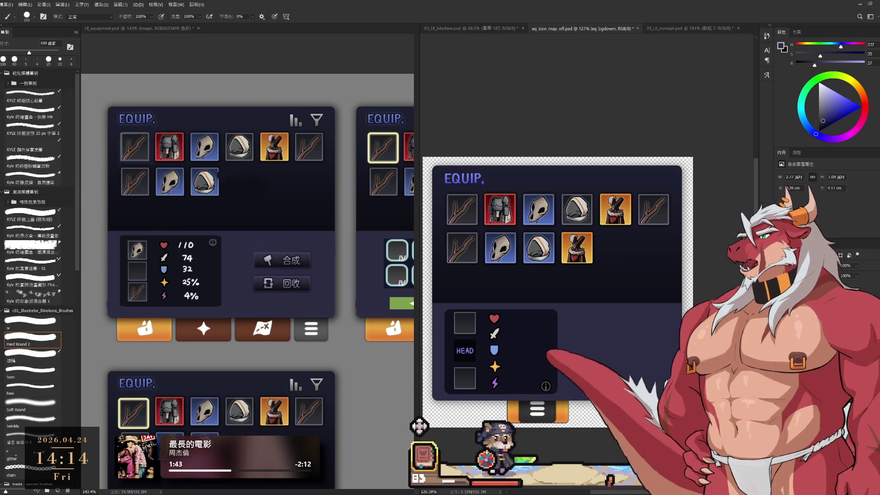
{"action": "key", "text": "alt+bracketleft"}
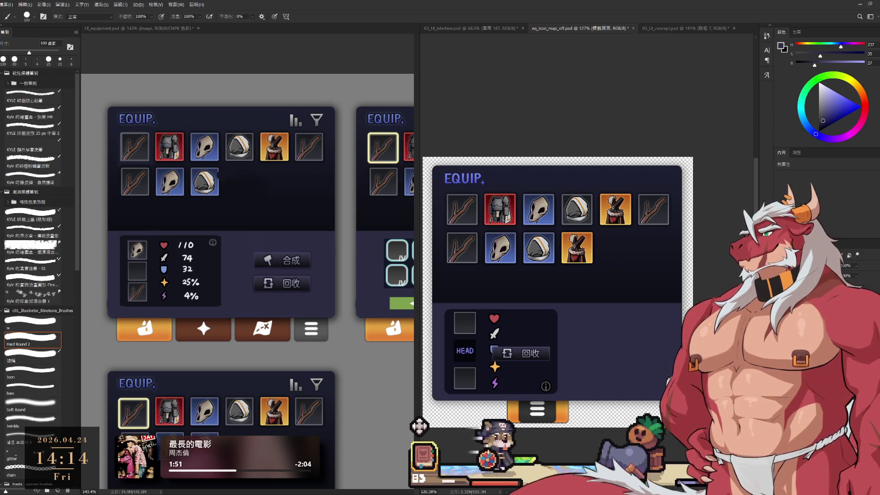
- Place the 回收 button right of the stats box and the 合成 button directly above it
{"action": "left_click", "coordinate": [520, 353]}
{"action": "scroll", "coordinate": [569, 360], "scroll_direction": "up", "scroll_amount": 2, "text": "alt"}
{"action": "mouse_move", "coordinate": [525, 361]}
{"action": "left_mouse_down"}
{"action": "mouse_move", "coordinate": [639, 339]}
{"action": "mouse_move", "coordinate": [643, 375]}
{"action": "left_mouse_up"}
{"action": "mouse_move", "coordinate": [520, 354]}
{"action": "left_mouse_down"}
{"action": "mouse_move", "coordinate": [631, 328]}
{"action": "mouse_move", "coordinate": [652, 333]}
{"action": "left_mouse_up"}
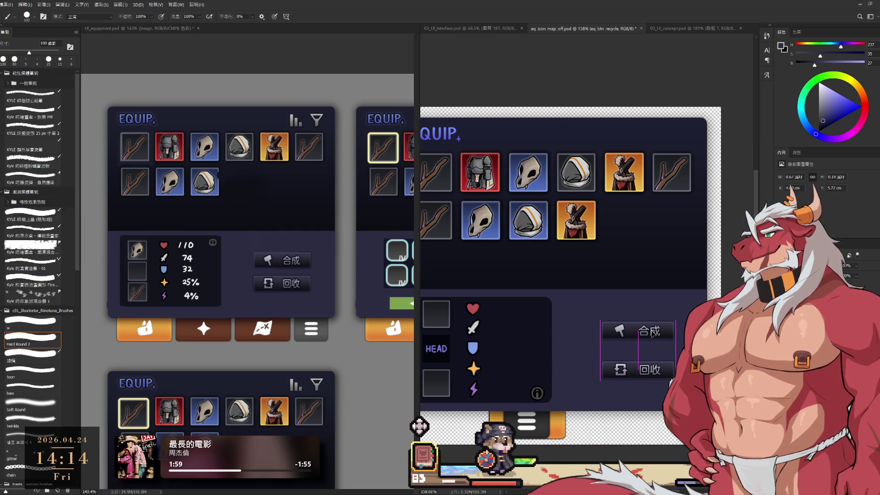
{"action": "scroll", "coordinate": [616, 374], "scroll_direction": "down", "scroll_amount": 3, "text": "alt"}
{"action": "scroll", "coordinate": [605, 377], "scroll_direction": "up", "scroll_amount": 2, "text": "alt"}
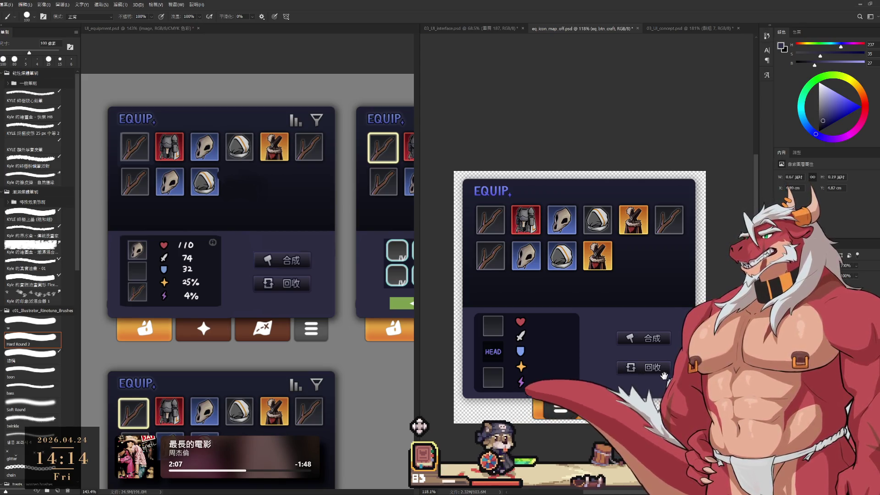
{"action": "left_click_drag", "start_coordinate": [658, 376], "coordinate": [655, 376]}
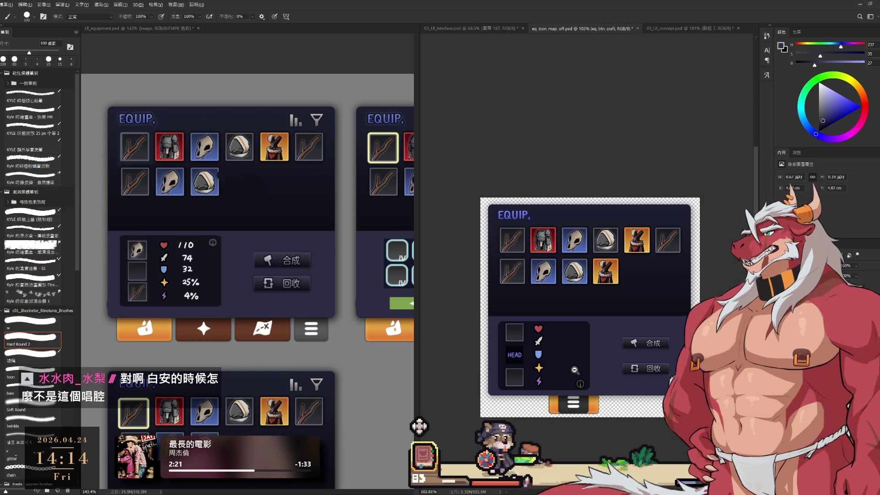
- Stretch the 圓角矩形 1 stats box at top and bottom so the lightning icon fits inside
{"action": "scroll", "coordinate": [541, 354], "scroll_direction": "up", "scroll_amount": 3}
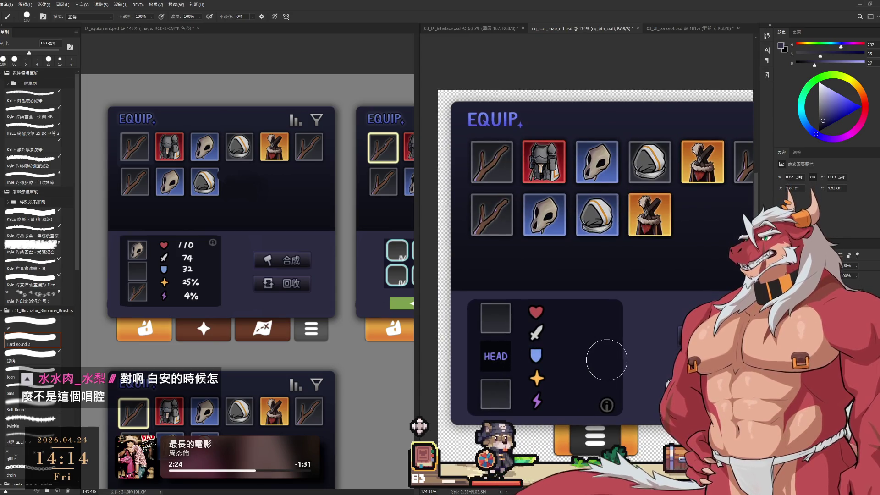
{"action": "key", "text": "ctrl+t"}
{"action": "key", "text": "Return"}
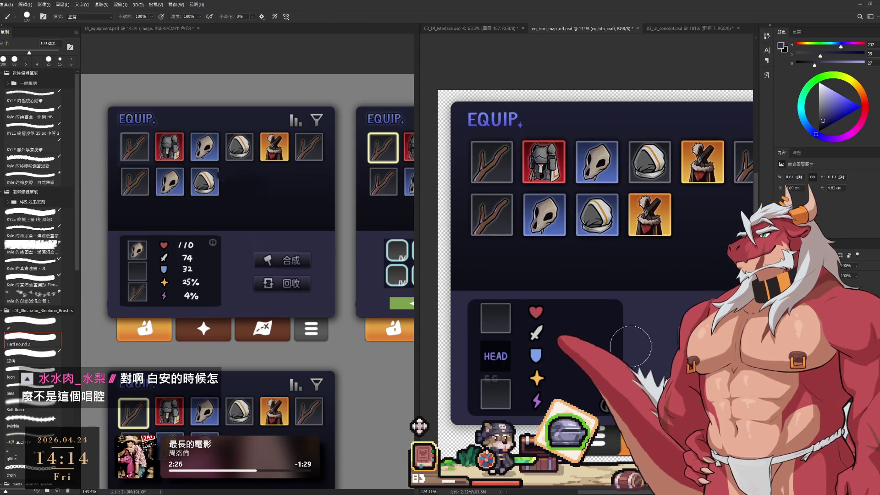
{"action": "left_click", "coordinate": [573, 347]}
{"action": "key", "text": "ctrl+t"}
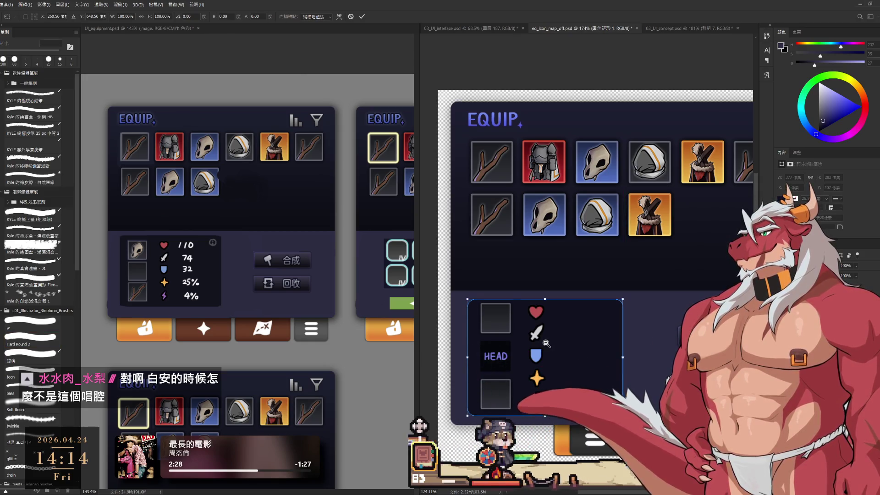
{"action": "scroll", "coordinate": [547, 344], "scroll_direction": "up", "scroll_amount": 1}
{"action": "left_click_drag", "start_coordinate": [546, 291], "coordinate": [546, 286]}
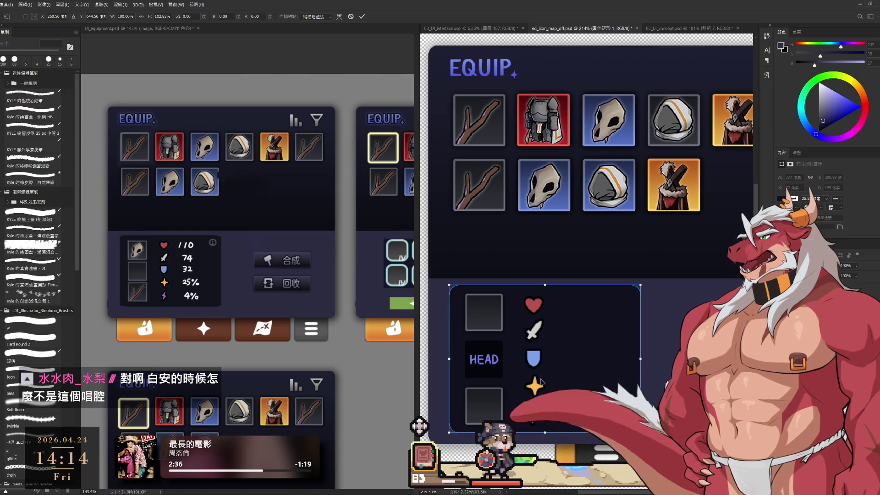
{"action": "left_click_drag", "start_coordinate": [545, 432], "coordinate": [546, 438]}
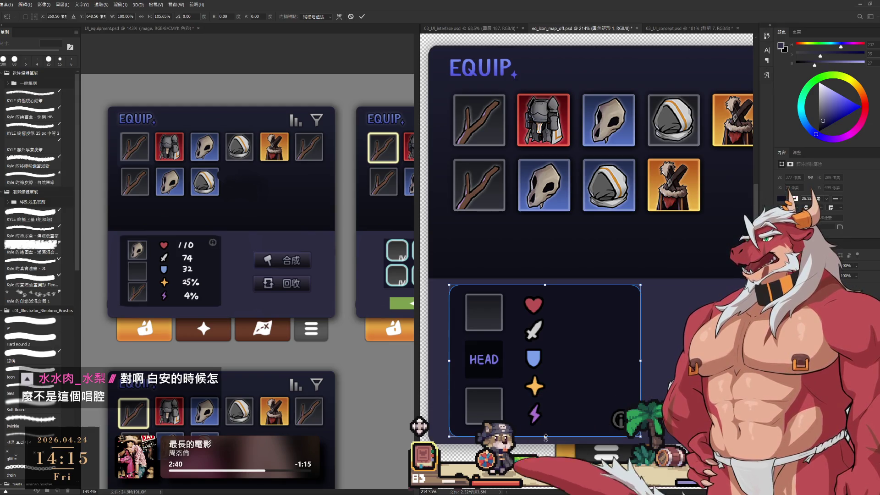
{"action": "key", "text": "Return"}
- Pick a smaller brush on the eq_bgdown layer with the full EQUIP panel in view
{"action": "key", "text": "b"}
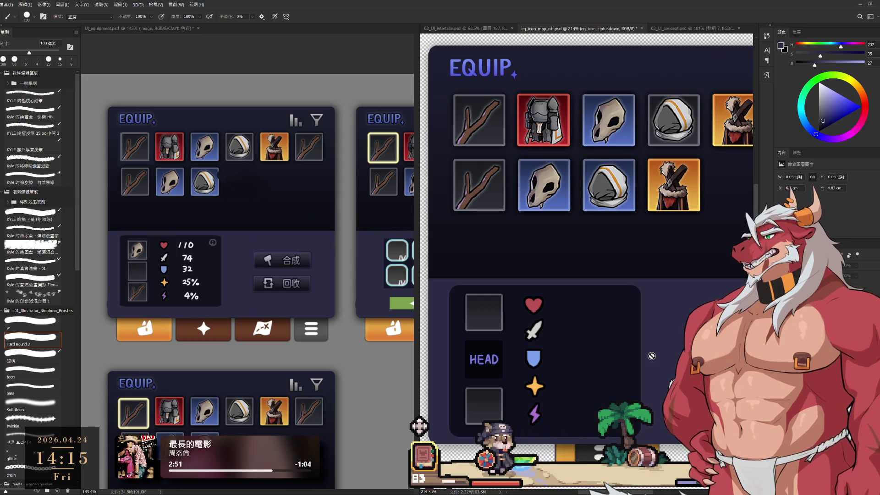
{"action": "scroll", "coordinate": [651, 355], "scroll_direction": "down", "scroll_amount": 1}
{"action": "scroll", "coordinate": [641, 348], "scroll_direction": "down", "scroll_amount": 2}
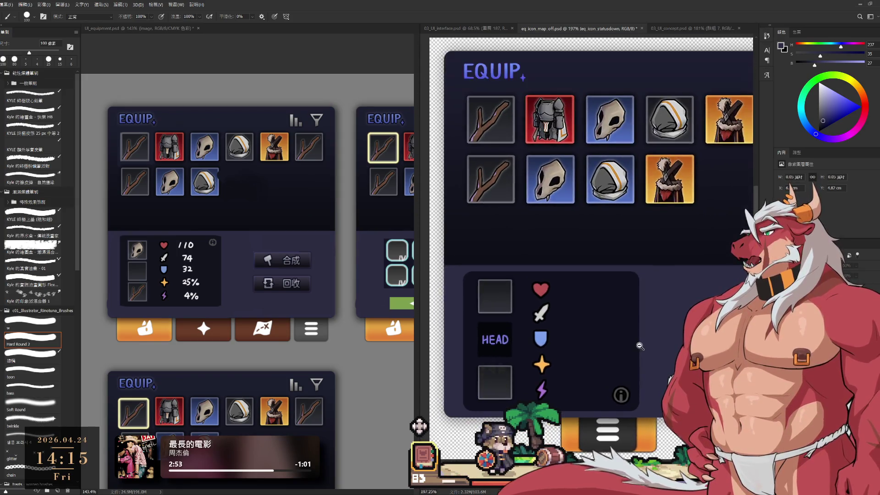
{"action": "scroll", "coordinate": [640, 346], "scroll_direction": "down", "scroll_amount": 2}
{"action": "left_click_drag", "start_coordinate": [583, 353], "coordinate": [579, 356]}
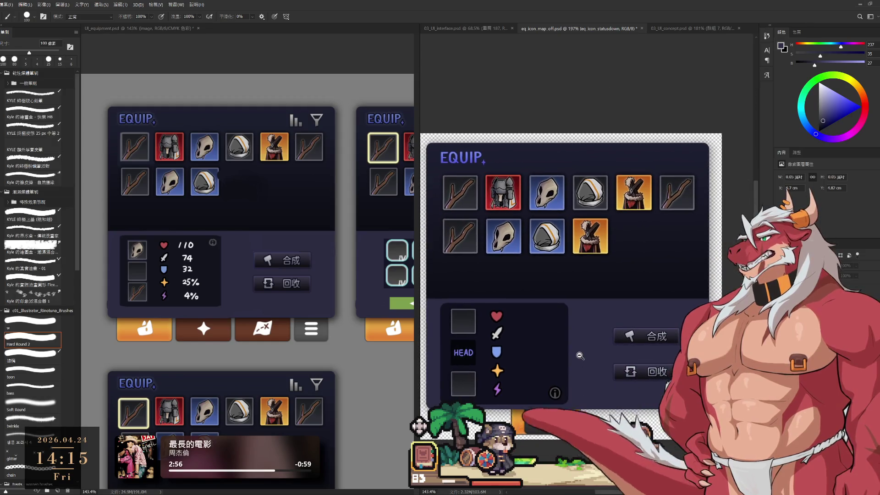
{"action": "left_click", "coordinate": [594, 326], "text": "ctrl"}
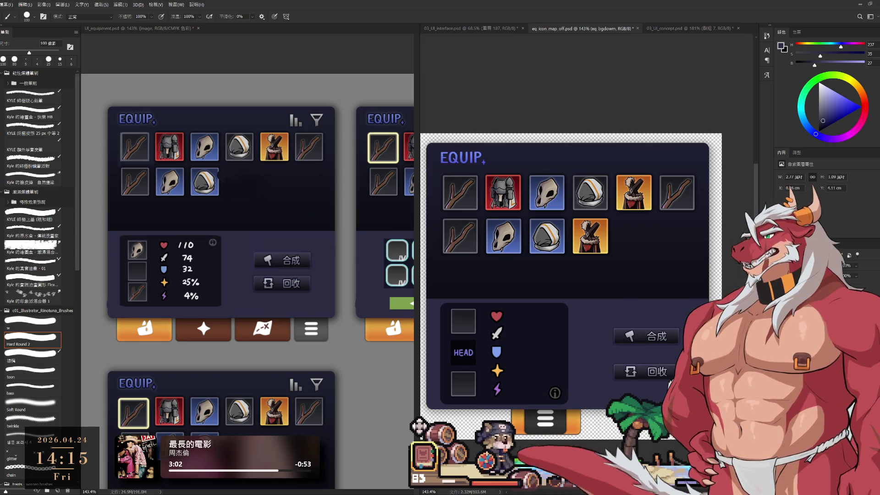
{"action": "key", "text": "bracketleft"}
{"action": "key", "text": "bracketleft"}
{"action": "key", "text": "bracketleft"}
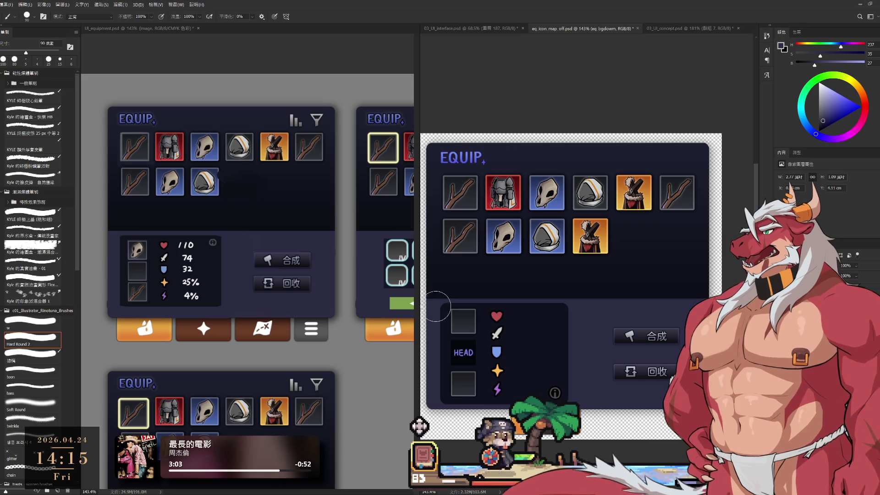
{"action": "scroll", "coordinate": [638, 343], "scroll_direction": "down", "scroll_amount": 1}
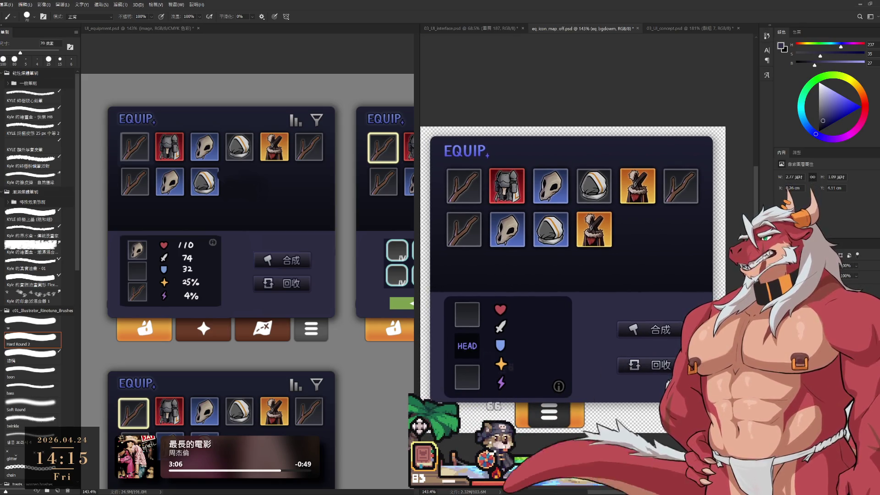
- Load the stats box outline as a selection and repaint the lower background's bottom edge purple
{"action": "left_click", "coordinate": [784, 284], "text": "ctrl"}
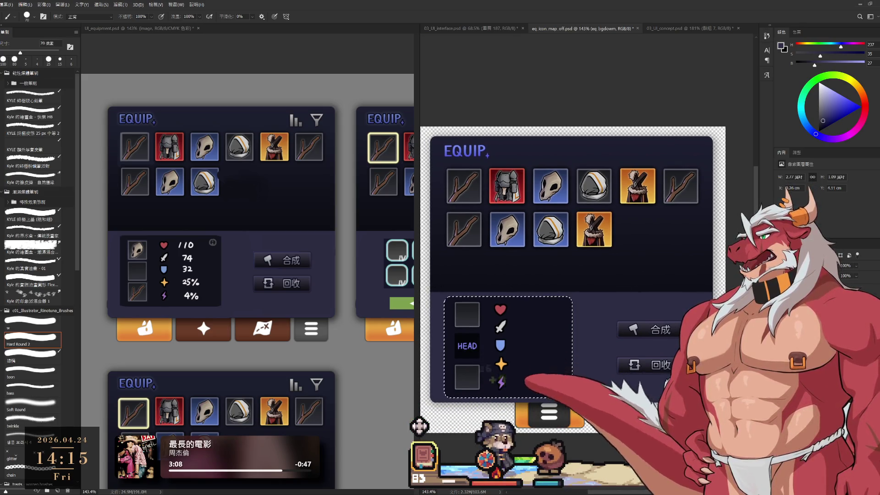
{"action": "key", "text": "l"}
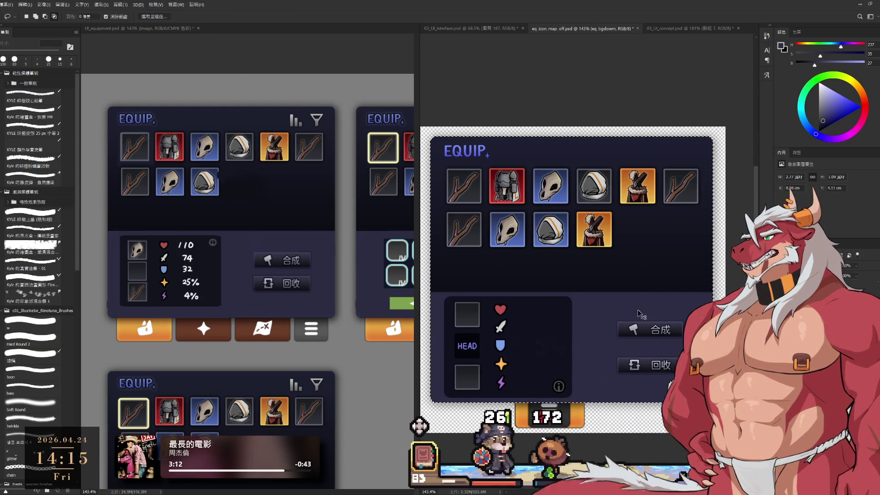
{"action": "key", "text": "b"}
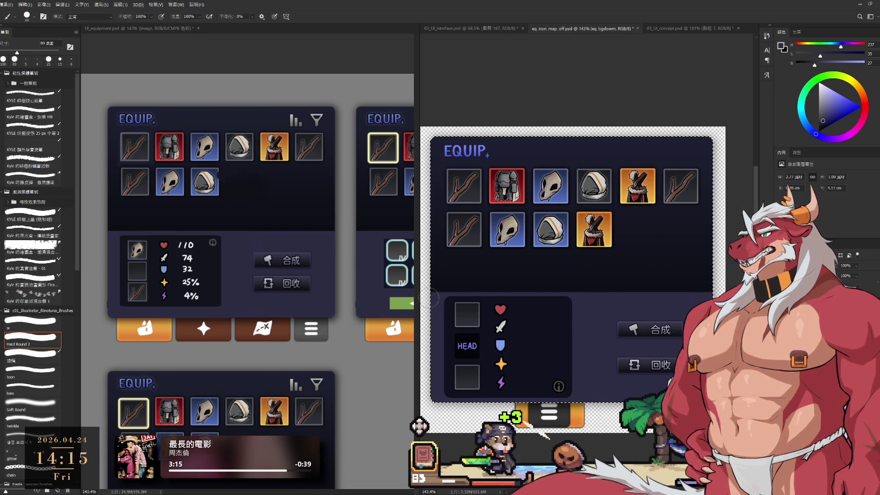
{"action": "left_click_drag", "start_coordinate": [433, 296], "coordinate": [678, 295]}
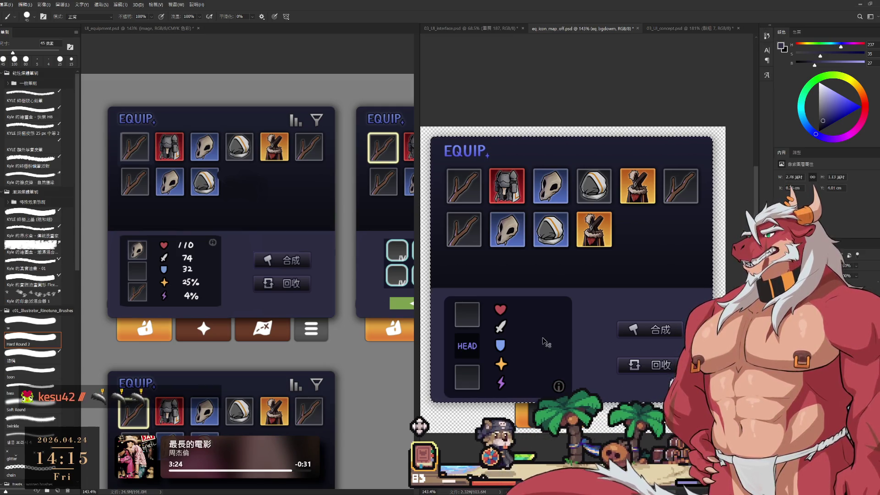
- Enlarge the brush to 60 px, then switch to the Lasso tool
{"action": "key", "text": "l"}
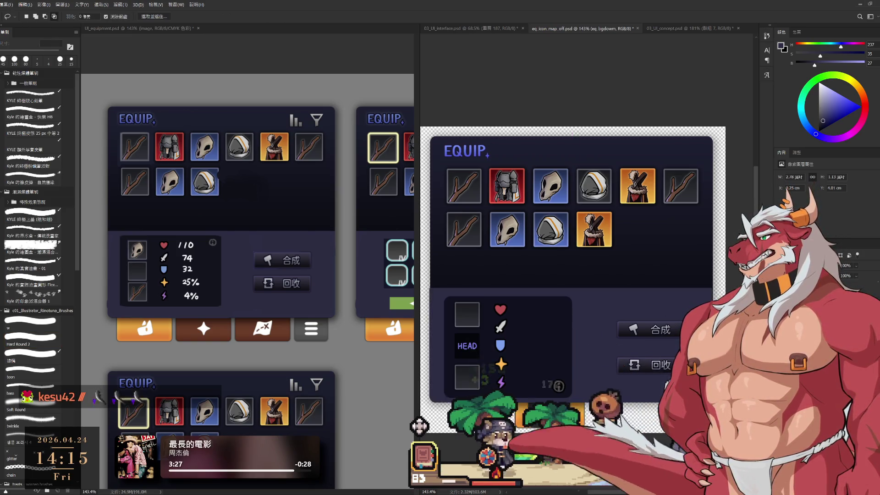
{"action": "key", "text": "b"}
{"action": "key", "text": "bracketright"}
{"action": "key", "text": "bracketright"}
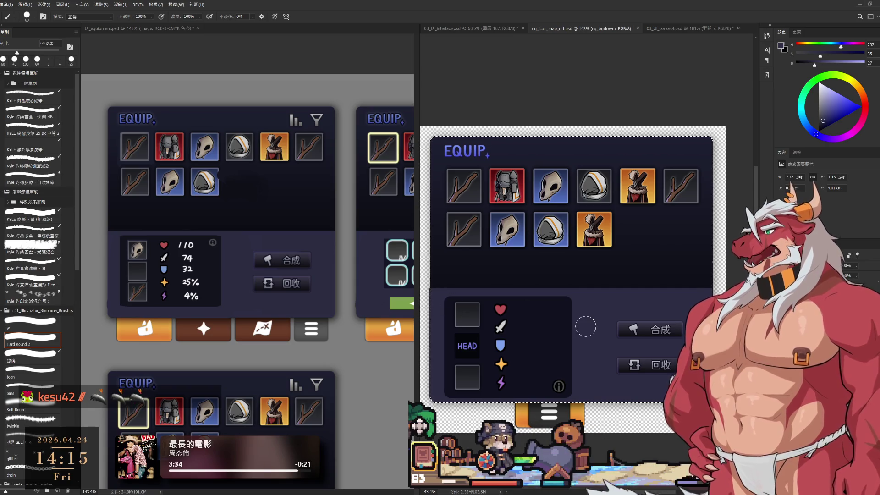
{"action": "key", "text": "l"}
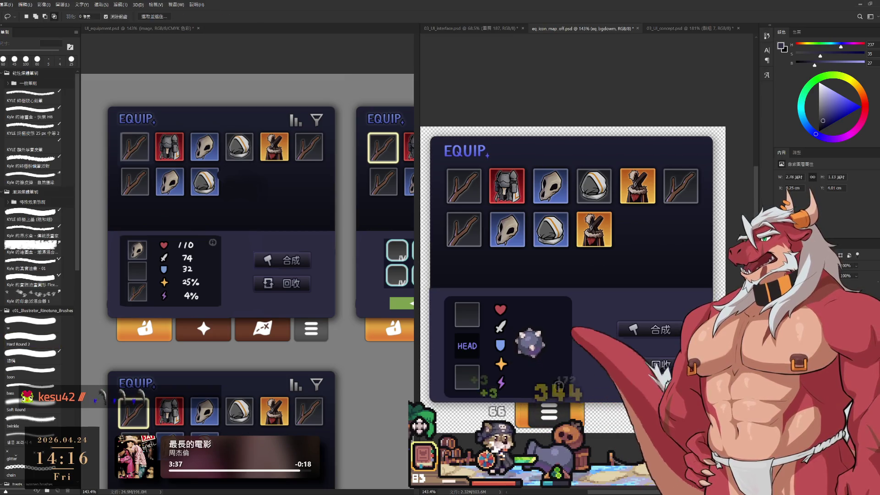
- Move the dark stats panel about 10 px up, then select the eq_bgdown layer
{"action": "scroll", "coordinate": [495, 391], "scroll_direction": "up", "scroll_amount": 3}
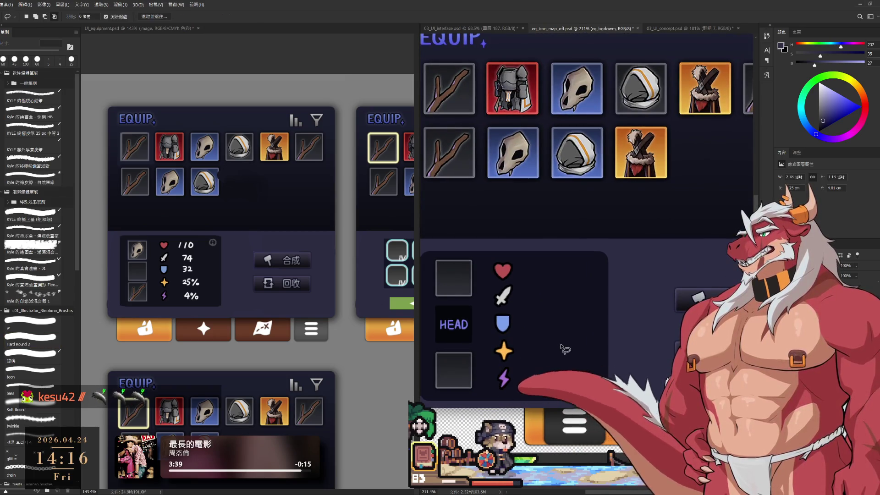
{"action": "left_click_drag", "start_coordinate": [564, 347], "coordinate": [558, 341]}
{"action": "scroll", "coordinate": [485, 298], "scroll_direction": "down", "scroll_amount": 1}
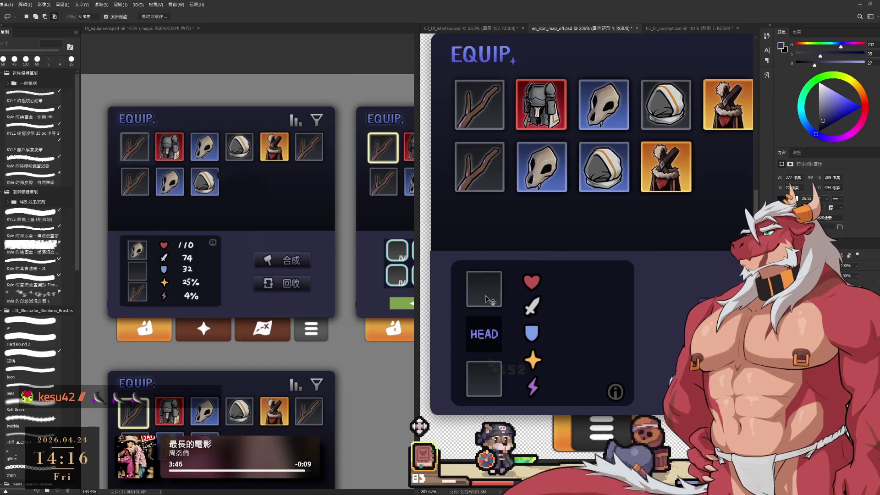
{"action": "left_click", "coordinate": [433, 276]}
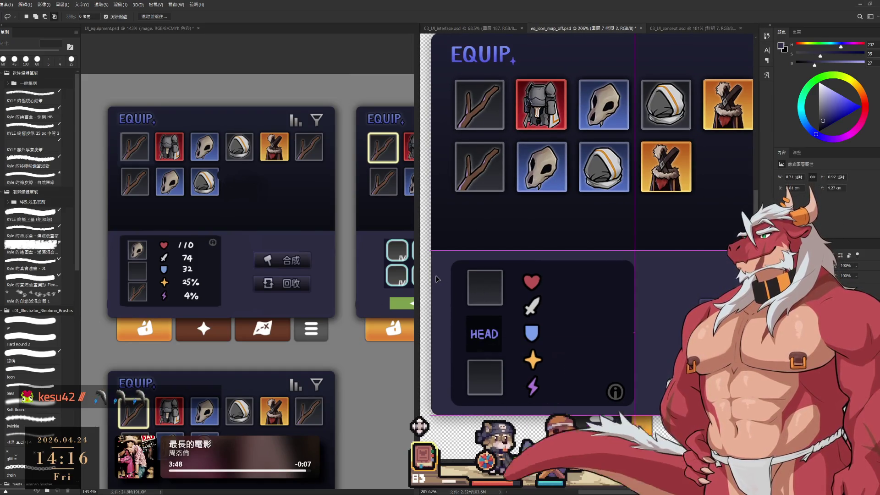
{"action": "left_click", "coordinate": [436, 278]}
{"action": "scroll", "coordinate": [583, 299], "scroll_direction": "down", "scroll_amount": 5}
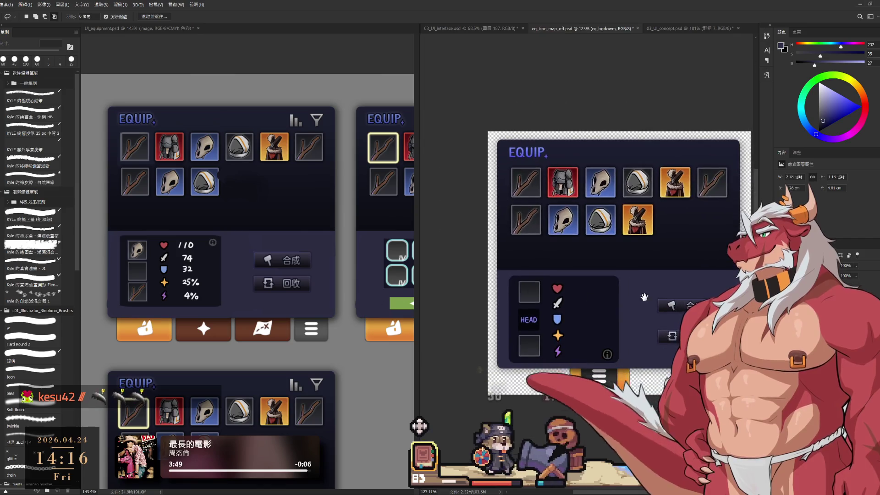
{"action": "scroll", "coordinate": [671, 305], "scroll_direction": "up", "scroll_amount": 5}
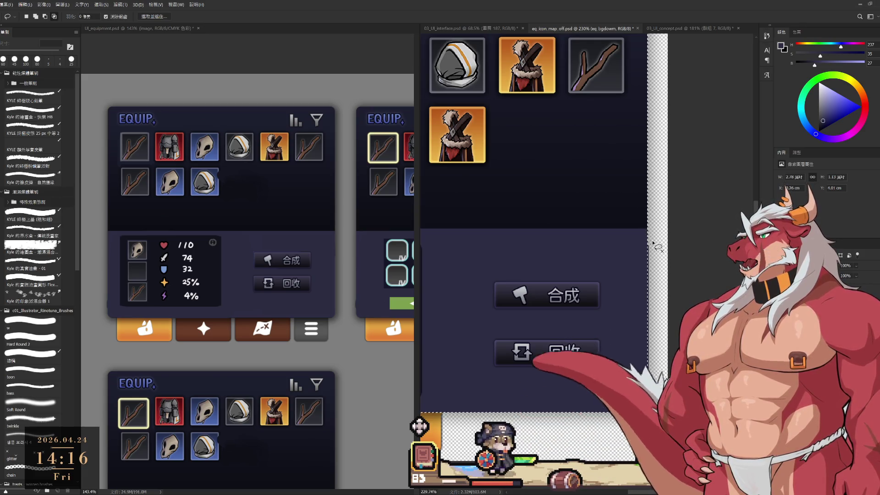
- Choose the Eraser with the Hard Round 2 brush and zoom out to fit the EQUIP panel
{"action": "key", "text": "e"}
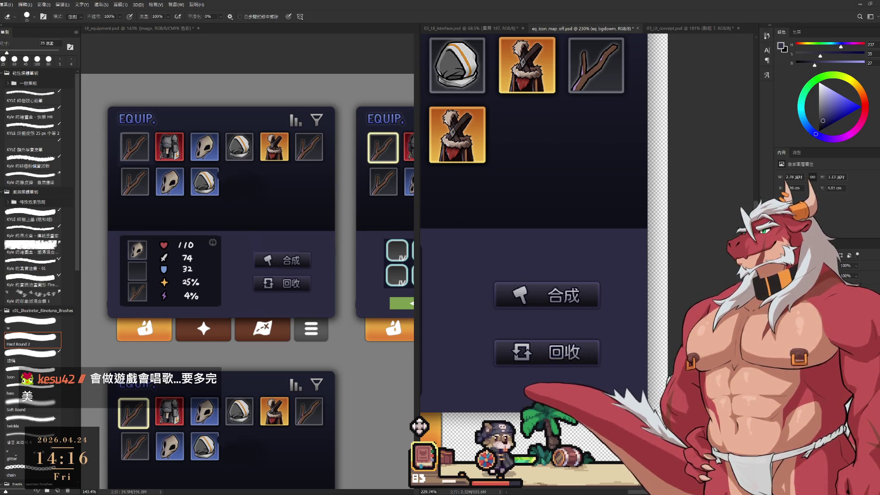
{"action": "scroll", "coordinate": [631, 233], "scroll_direction": "down", "scroll_amount": 5}
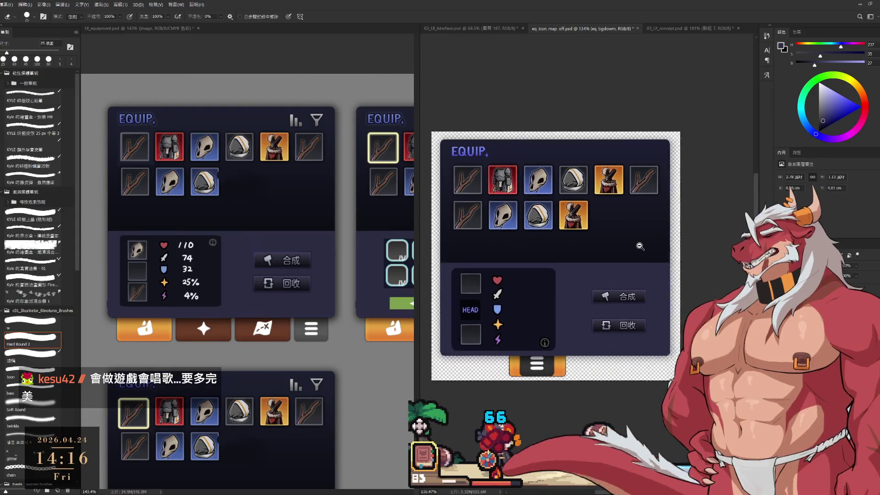
- Switch to the Lasso tool and centre the EQUIP panel at about 136% zoom
{"action": "key", "text": "l"}
{"action": "scroll", "coordinate": [631, 233], "scroll_direction": "up", "scroll_amount": 3}
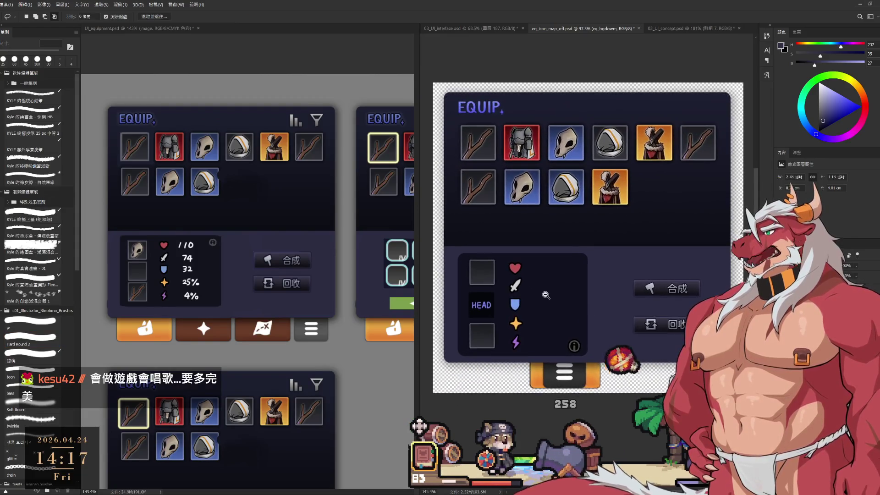
{"action": "left_click_drag", "start_coordinate": [651, 222], "coordinate": [650, 263]}
{"action": "scroll", "coordinate": [650, 263], "scroll_direction": "down", "scroll_amount": 1}
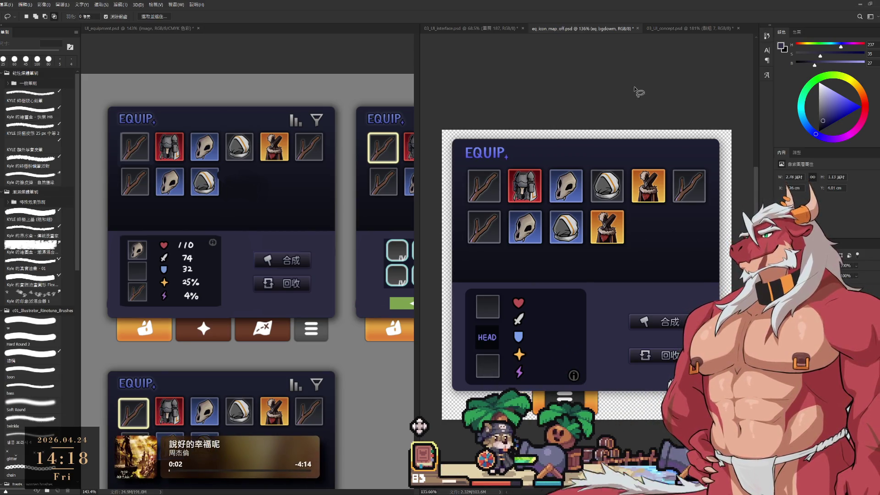
{"action": "scroll", "coordinate": [558, 352], "scroll_direction": "up", "scroll_amount": 2}
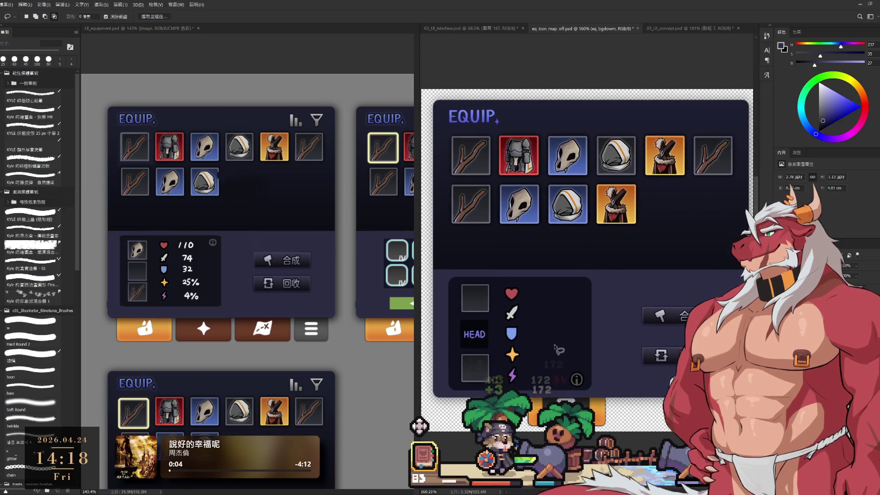
- Shift the rounded stats box slightly left, then nudge it down a few pixels into alignment
{"action": "left_click_drag", "start_coordinate": [563, 333], "coordinate": [559, 334]}
{"action": "left_click_drag", "start_coordinate": [561, 333], "coordinate": [562, 334]}
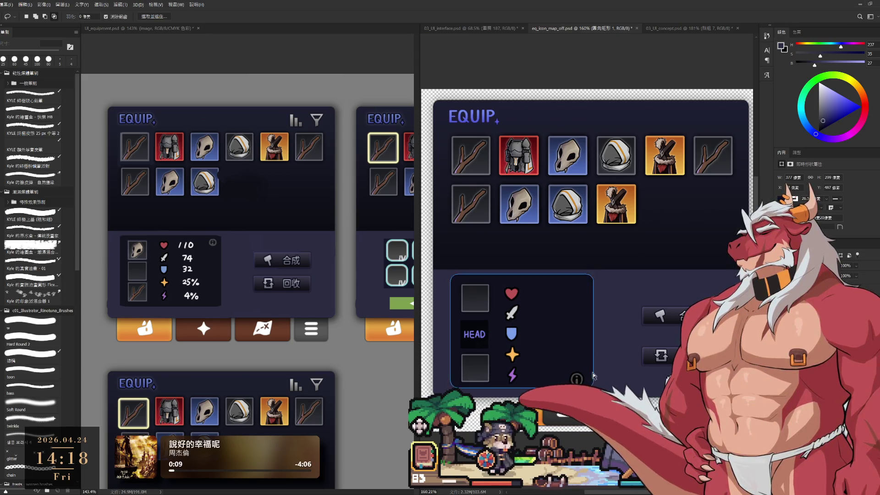
{"action": "key", "text": "Down"}
{"action": "key", "text": "Down"}
{"action": "key", "text": "Down"}
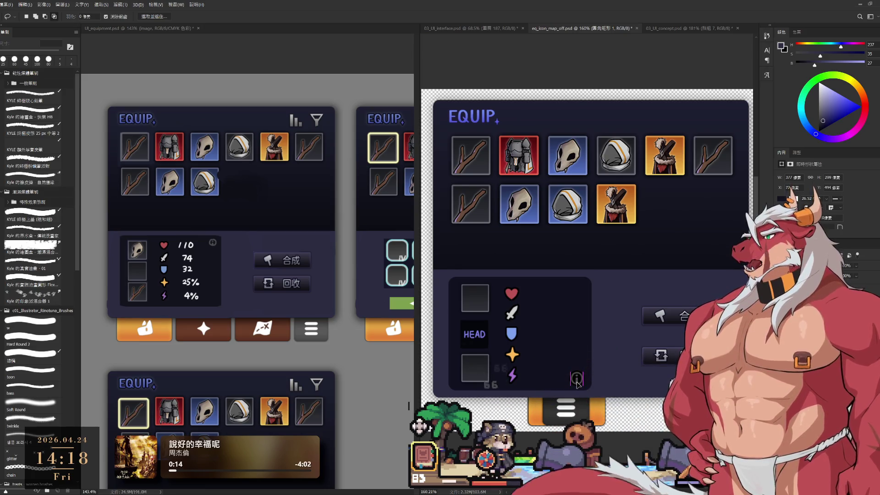
{"action": "scroll", "coordinate": [596, 349], "scroll_direction": "down", "scroll_amount": 3}
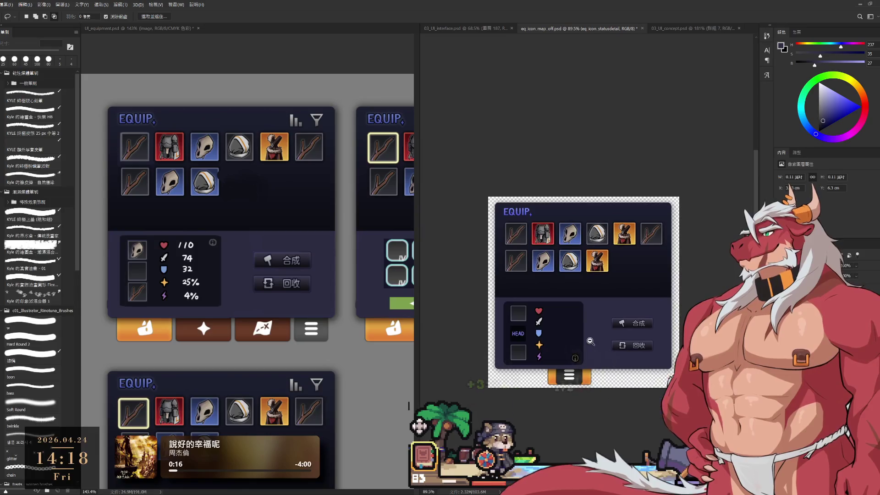
{"action": "scroll", "coordinate": [608, 337], "scroll_direction": "up", "scroll_amount": 3}
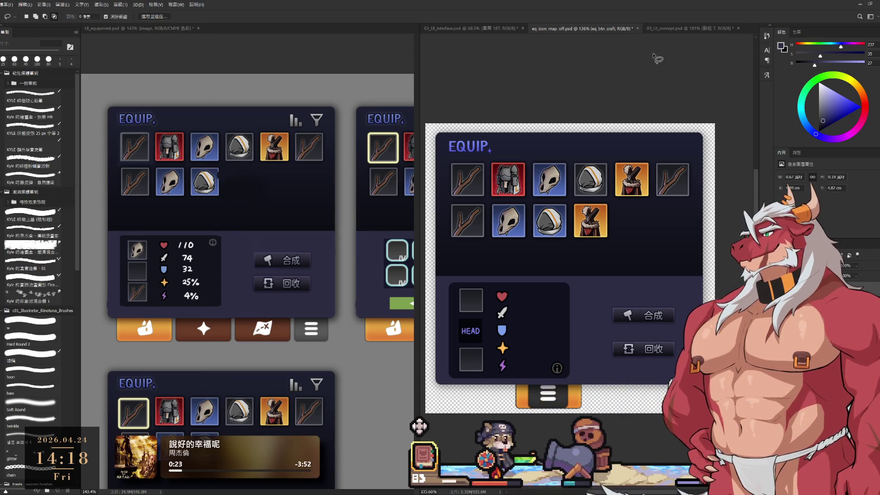
{"action": "left_click_drag", "start_coordinate": [643, 335], "coordinate": [654, 326]}
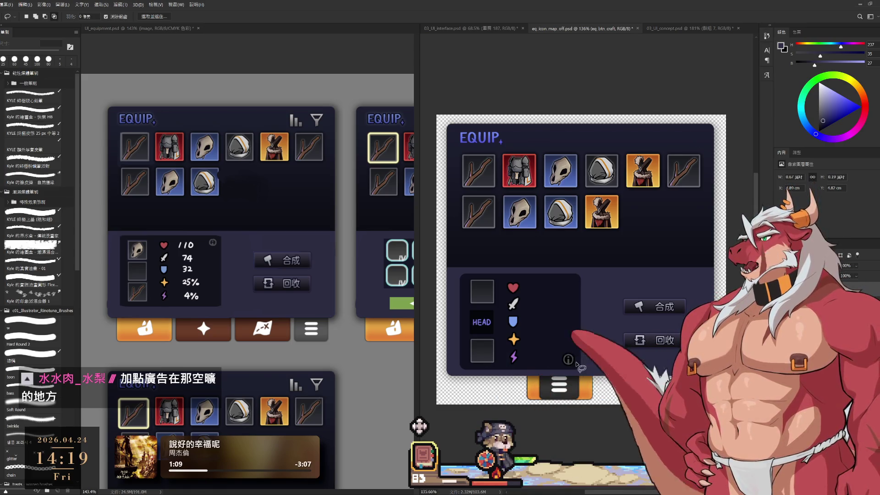
- Drag the HEAD label a few pixels right and down to centre it in its slot
{"action": "scroll", "coordinate": [526, 315], "scroll_direction": "up", "scroll_amount": 5}
{"action": "scroll", "coordinate": [526, 315], "scroll_direction": "up", "scroll_amount": 3}
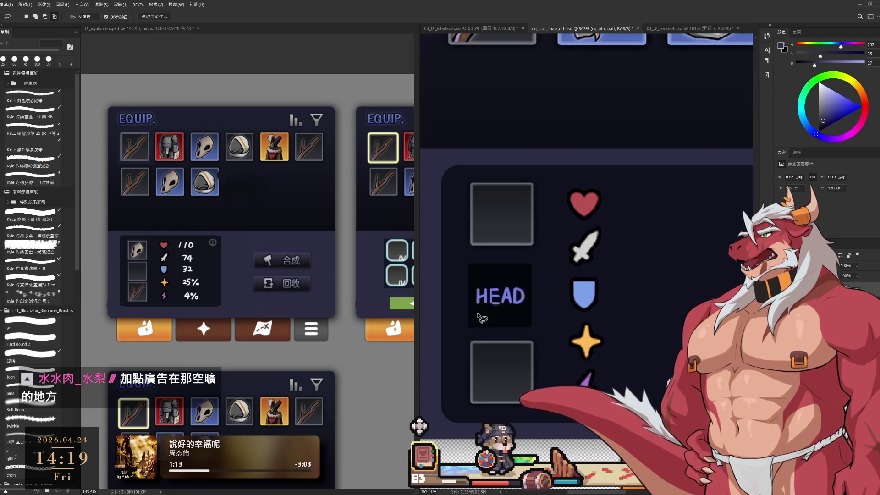
{"action": "left_click_drag", "start_coordinate": [489, 320], "coordinate": [493, 316]}
{"action": "scroll", "coordinate": [507, 307], "scroll_direction": "up", "scroll_amount": 2}
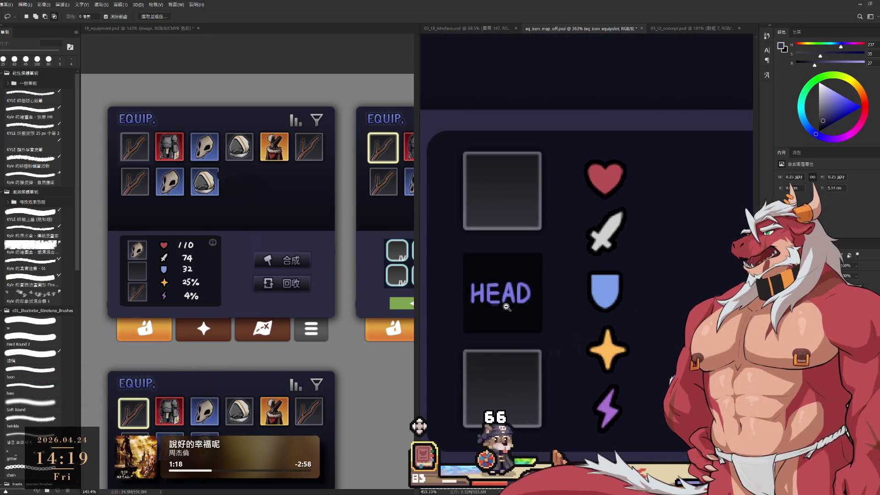
{"action": "left_click_drag", "start_coordinate": [489, 301], "coordinate": [491, 303]}
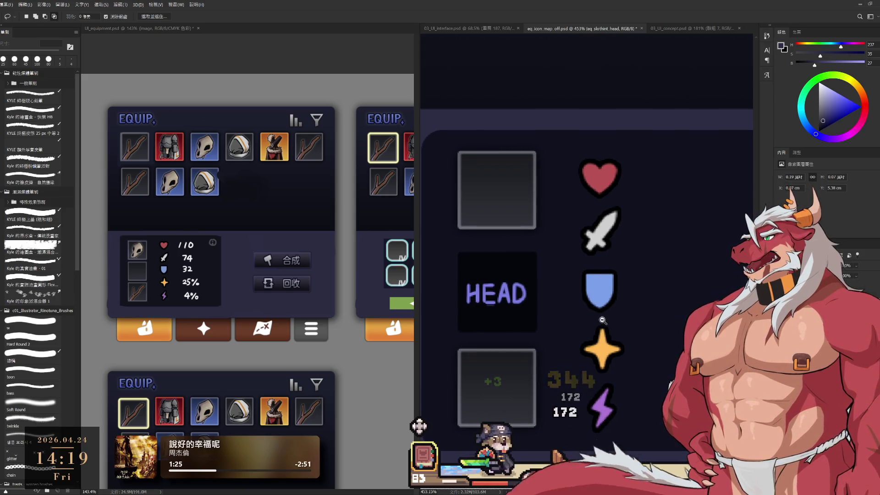
{"action": "scroll", "coordinate": [614, 316], "scroll_direction": "down", "scroll_amount": 5}
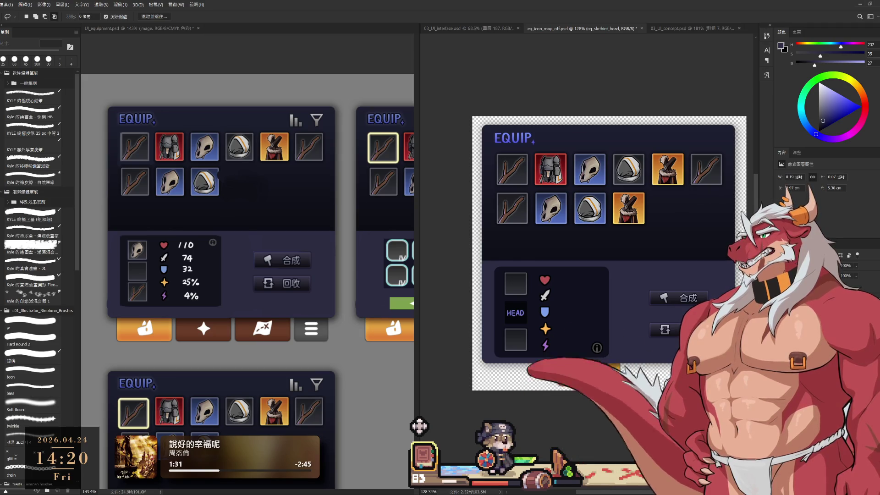
- Select the Rectangle 1 copy layer, then view the UI_equipment.psd mockups side by side at 71.7%
{"action": "scroll", "coordinate": [711, 312], "scroll_direction": "up", "scroll_amount": 1}
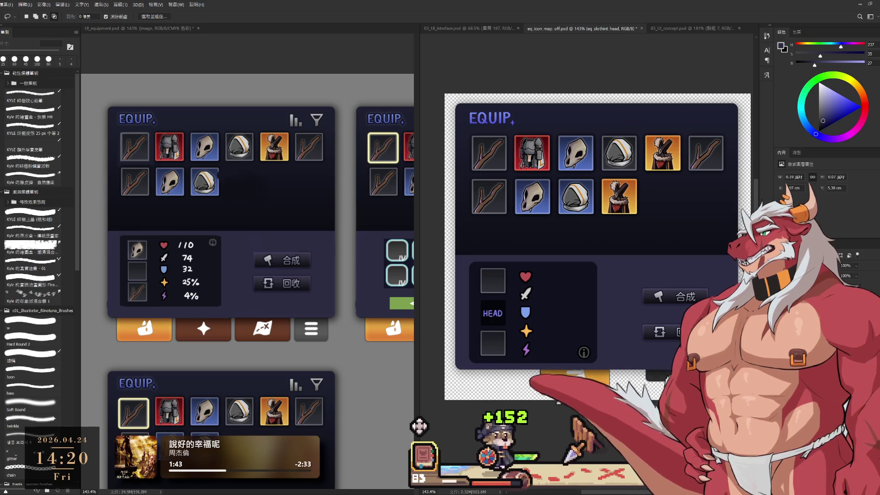
{"action": "left_click", "coordinate": [606, 379]}
{"action": "scroll", "coordinate": [606, 379], "scroll_direction": "up", "scroll_amount": 1}
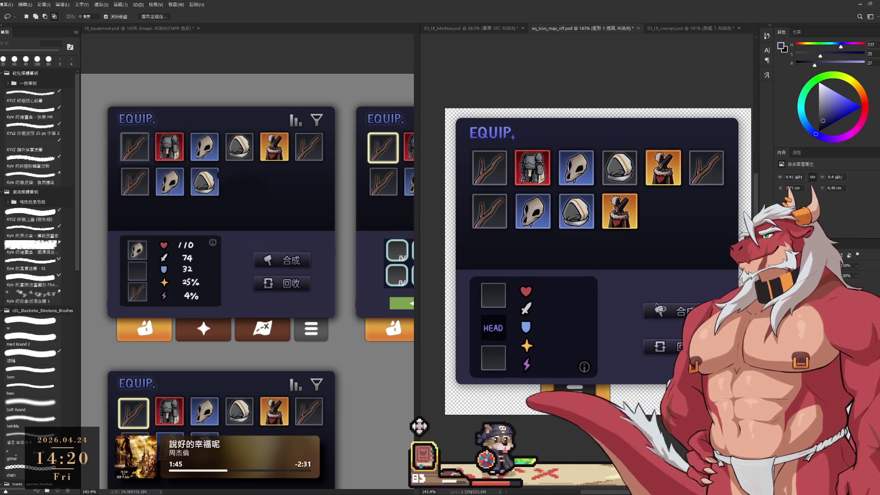
{"action": "left_click_drag", "start_coordinate": [656, 302], "coordinate": [653, 305]}
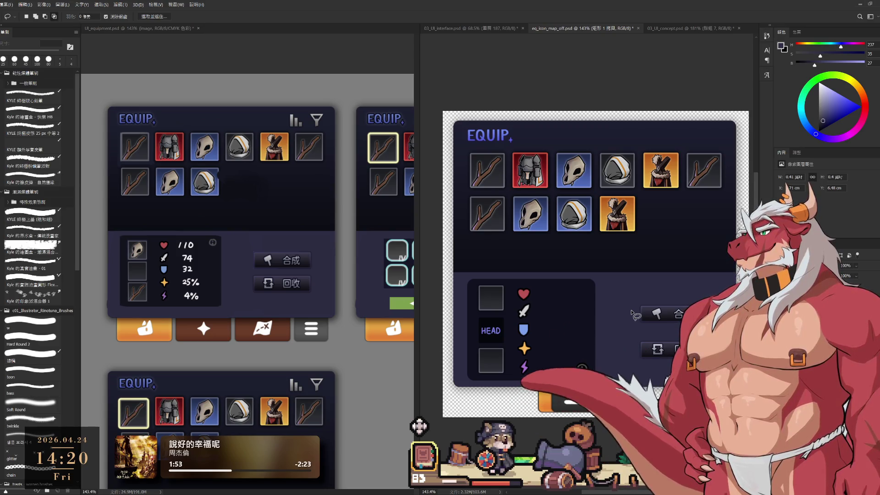
{"action": "scroll", "coordinate": [343, 306], "scroll_direction": "down", "scroll_amount": 4}
{"action": "left_click_drag", "start_coordinate": [342, 305], "coordinate": [311, 283]}
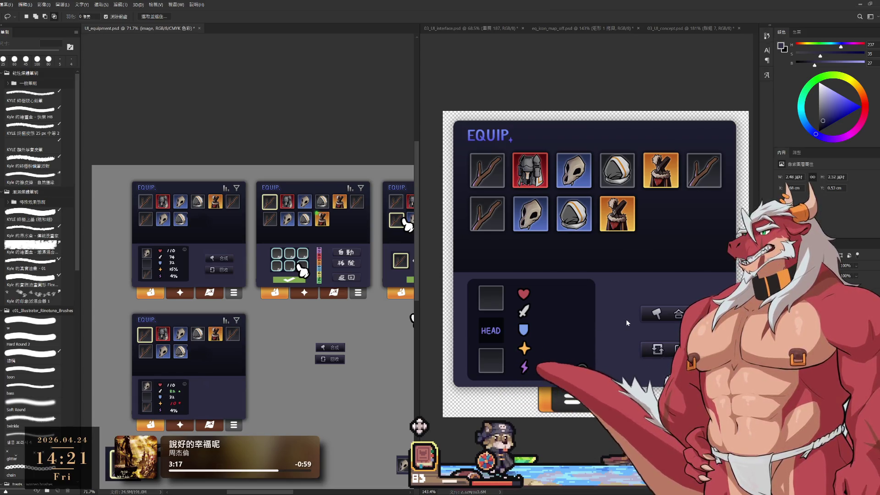
- Switch to the eq_icon_map_off.psd window and select its Rounded Rectangle 1 layer
{"action": "left_click", "coordinate": [559, 327], "text": "ctrl"}
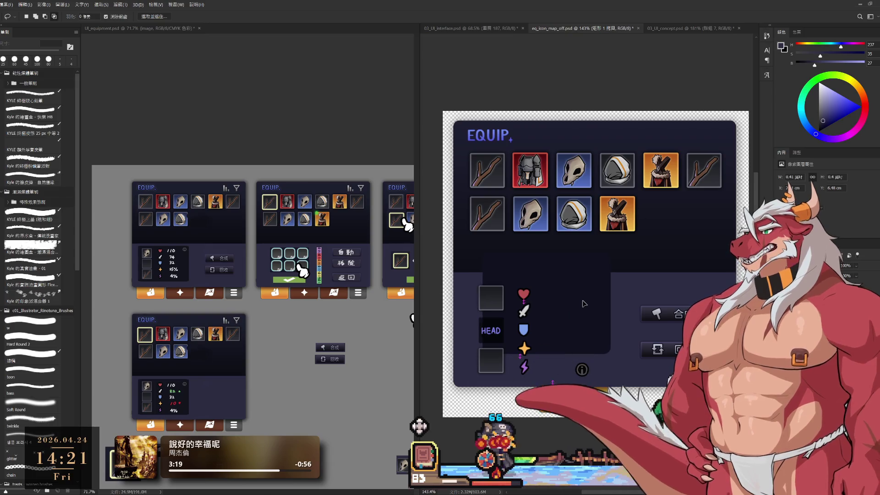
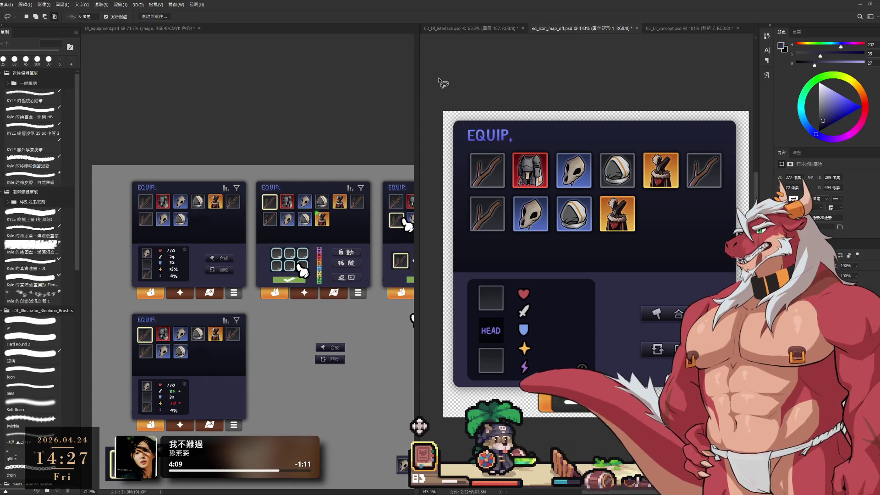
- Dock the floating document into the main tab group and bring up eq_icon_map_off.psd
{"action": "mouse_move", "coordinate": [419, 72]}
{"action": "left_mouse_down"}
{"action": "mouse_move", "coordinate": [405, 69]}
{"action": "mouse_move", "coordinate": [399, 51]}
{"action": "mouse_move", "coordinate": [403, 34]}
{"action": "mouse_move", "coordinate": [417, 30]}
{"action": "left_mouse_up"}
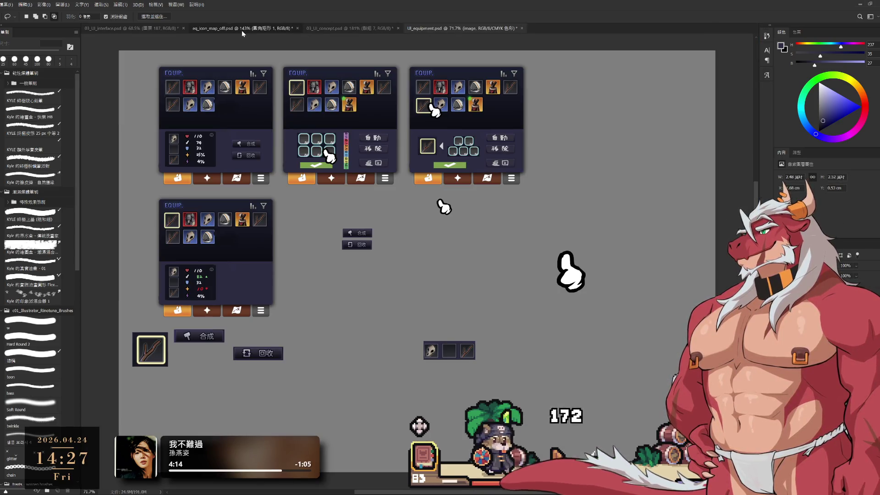
{"action": "left_click", "coordinate": [242, 30]}
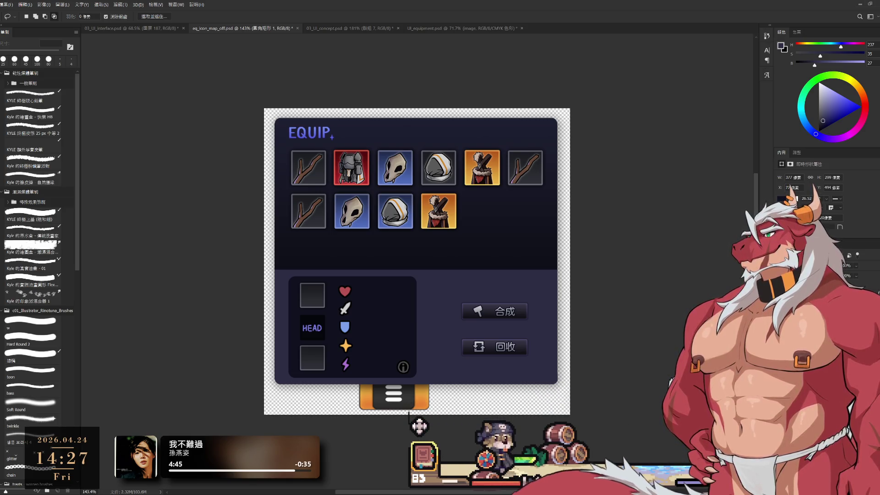
- Show and hide the smaller 圖層 11 EQUIP reference over the mockup to compare them
{"action": "key", "text": "alt+bracketleft"}
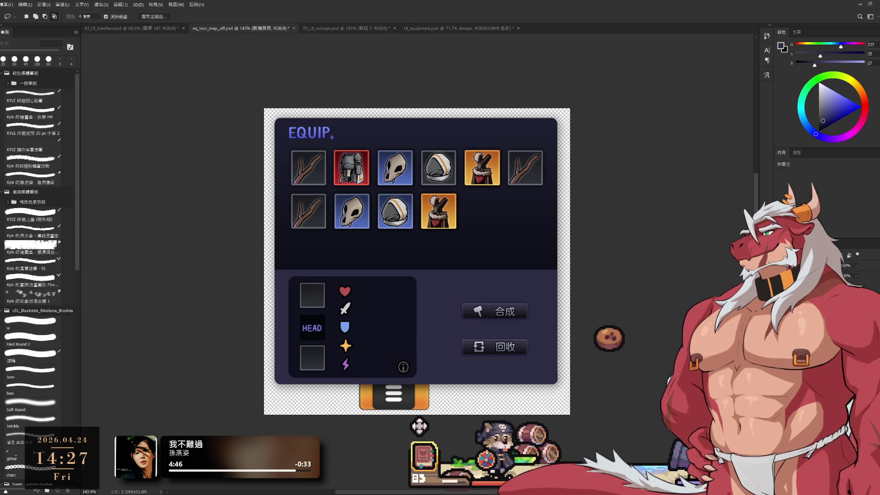
{"action": "key", "text": "alt+bracketleft"}
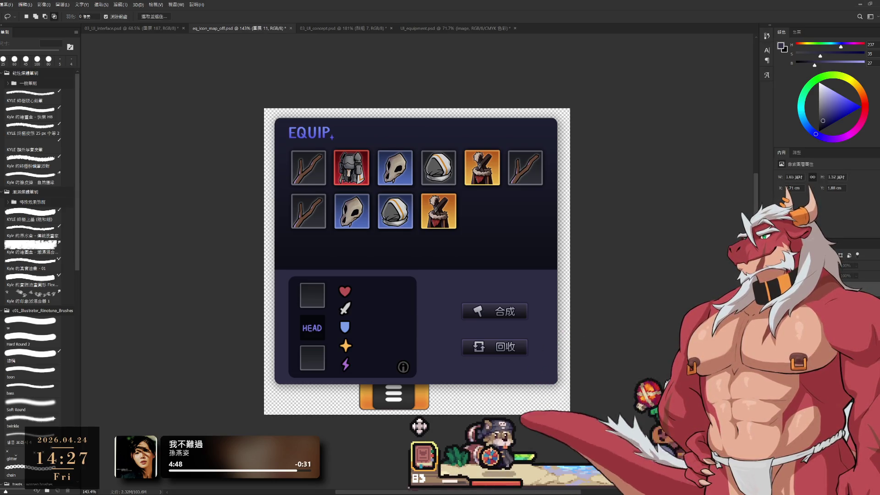
{"action": "key", "text": "ctrl+comma"}
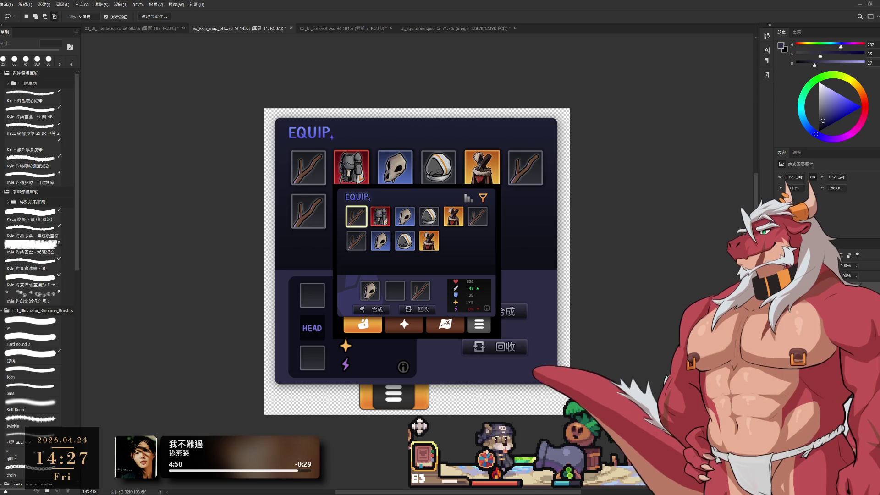
{"action": "key", "text": "ctrl+comma"}
- Preview the first slot's highlight frame on and off
{"action": "key", "text": "alt+bracketleft"}
{"action": "key", "text": "ctrl+comma"}
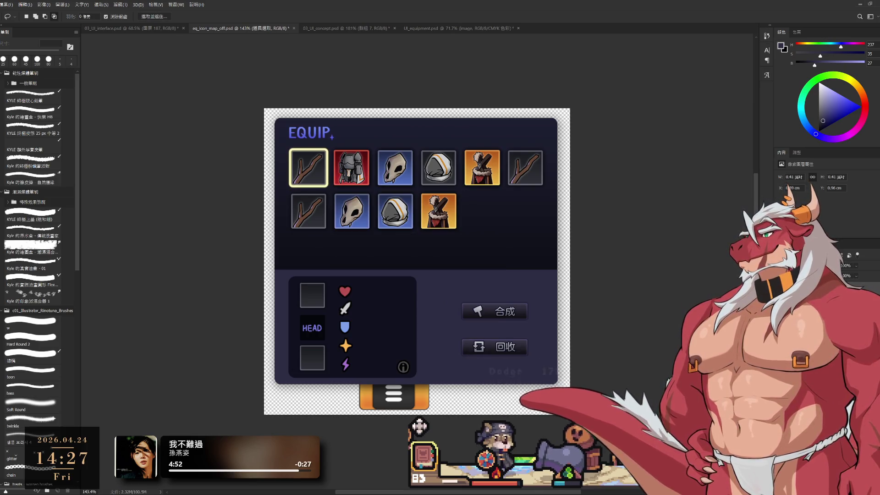
{"action": "key", "text": "ctrl+comma"}
{"action": "key", "text": "ctrl+comma"}
{"action": "key", "text": "ctrl+comma"}
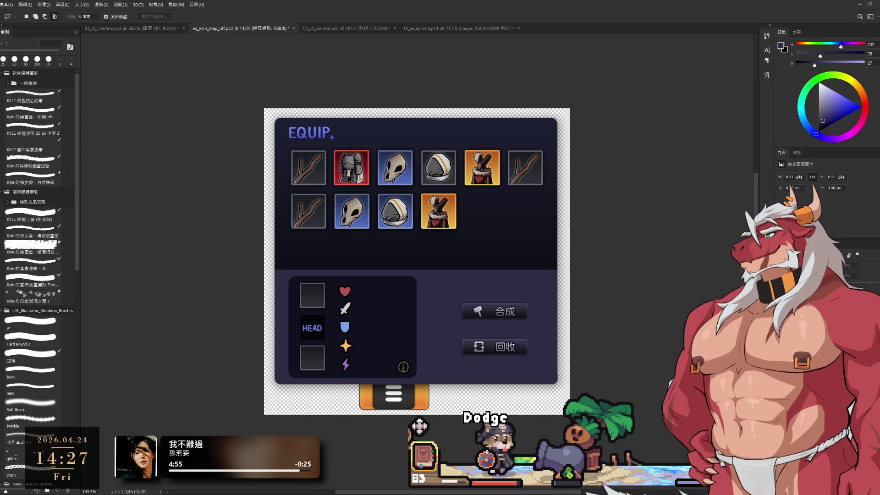
{"action": "key", "text": "ctrl+comma"}
- Turn on the eq_icon_filter_on layer so the funnel icon shows at the panel's top-right
{"action": "key", "text": "ctrl+comma"}
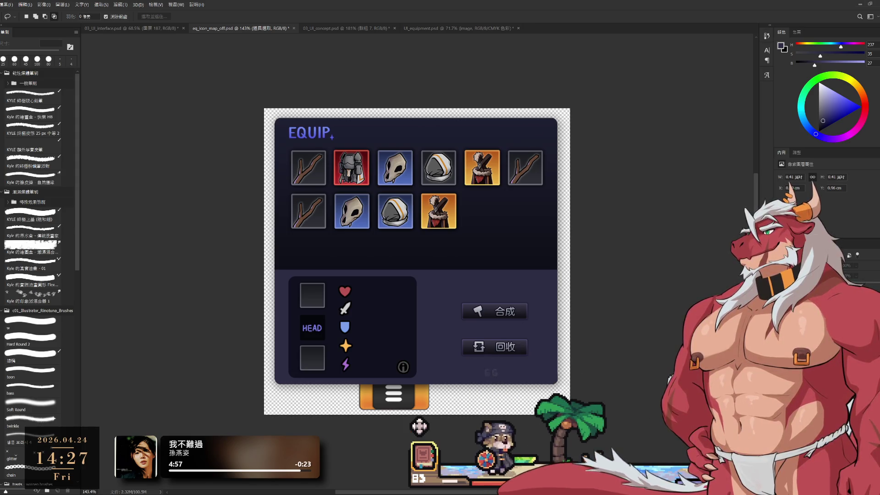
{"action": "key", "text": "ctrl+comma"}
{"action": "key", "text": "alt+bracketleft"}
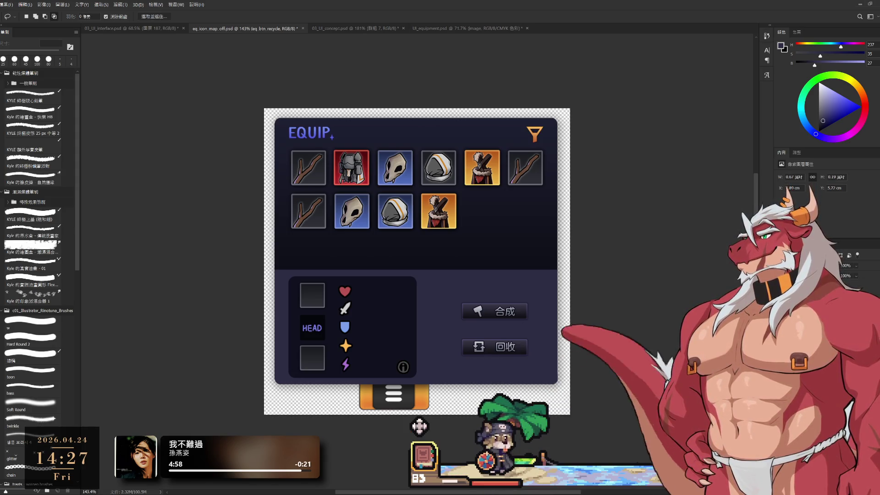
{"action": "key", "text": "alt+bracketleft"}
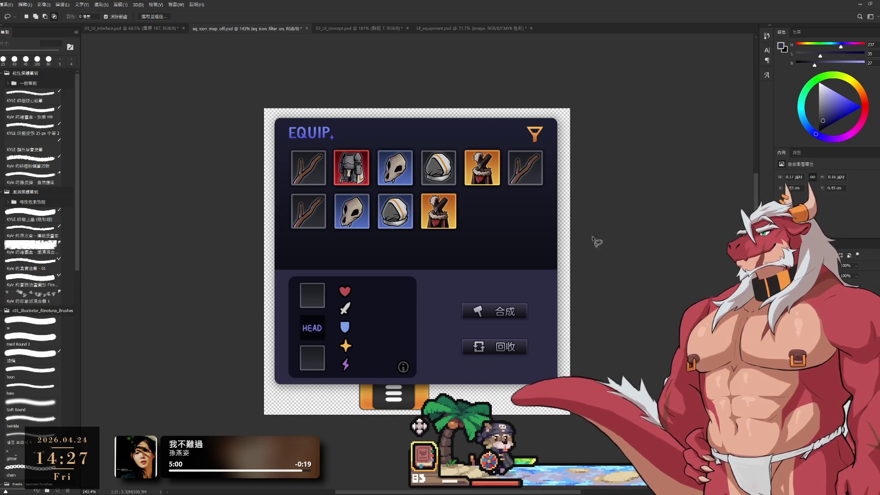
{"action": "left_click", "coordinate": [360, 28]}
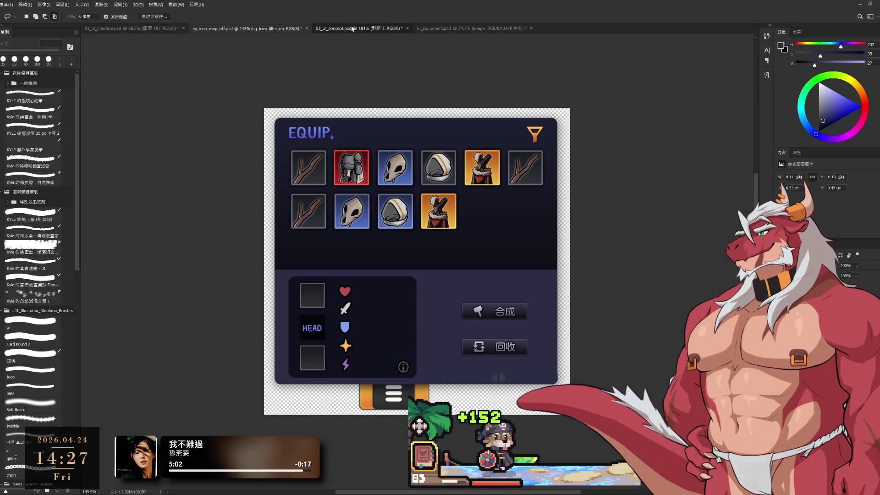
- Switch via UI_equipment.psd to the 03_UI_interface.psd board of game reference screenshots
{"action": "left_click", "coordinate": [470, 28]}
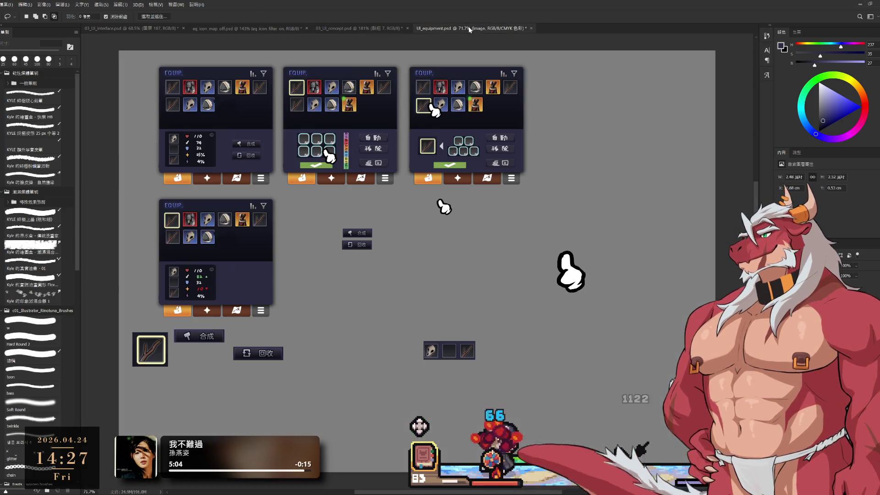
{"action": "key", "text": "ctrl+Tab"}
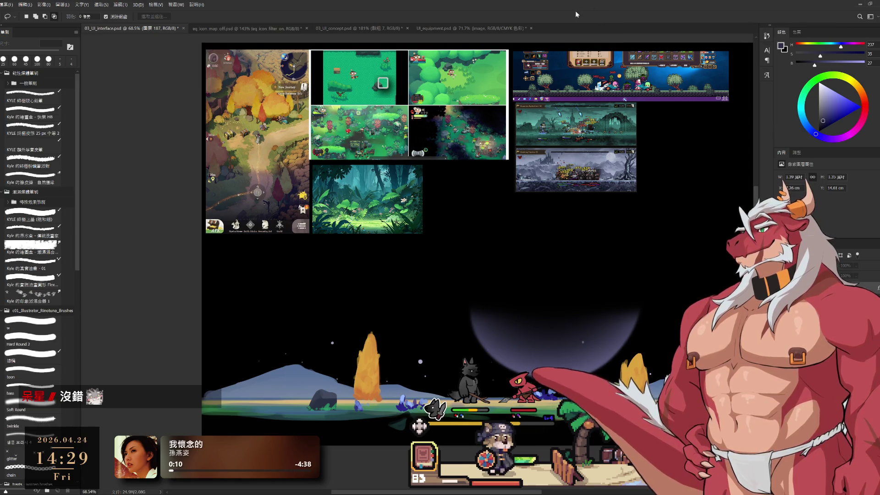
- Return to the eq_icon_map_off.psd EQUIP mockup with its item slots and filter icon
{"action": "left_click", "coordinate": [232, 29]}
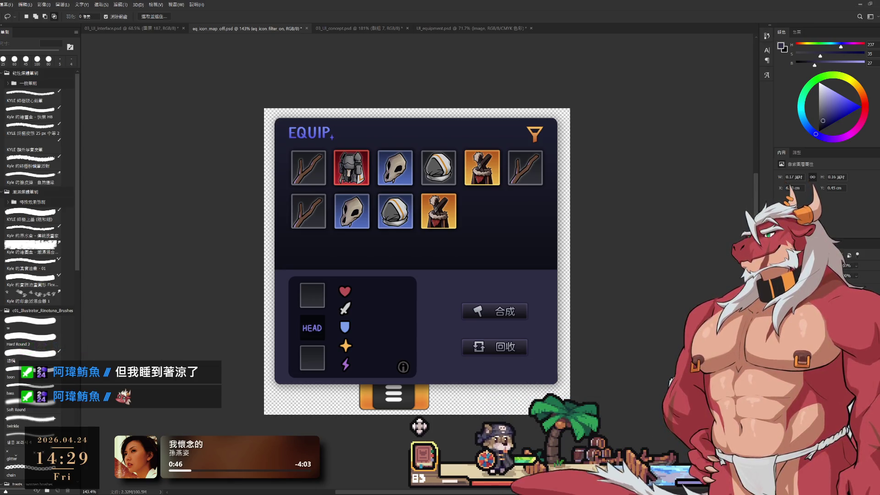
- Compare the two filter icon versions and keep the detailed one, with the first slot unhighlighted
{"action": "key", "text": "ctrl+z"}
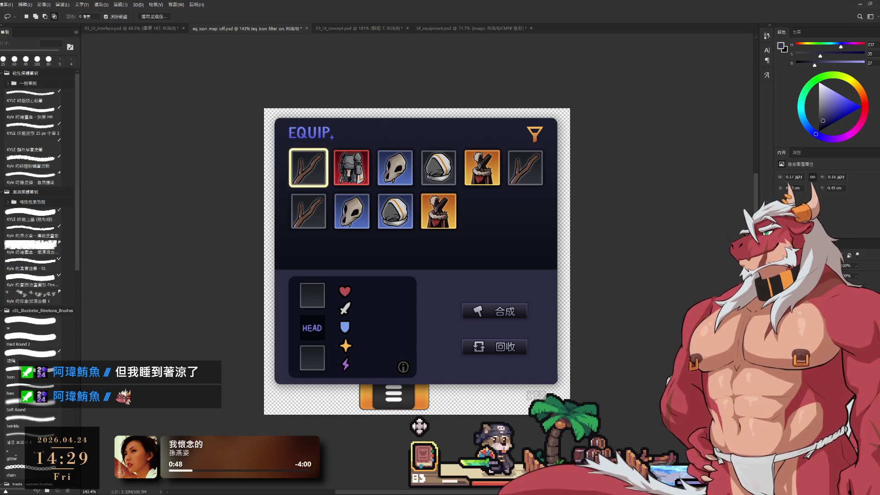
{"action": "key", "text": "ctrl+z"}
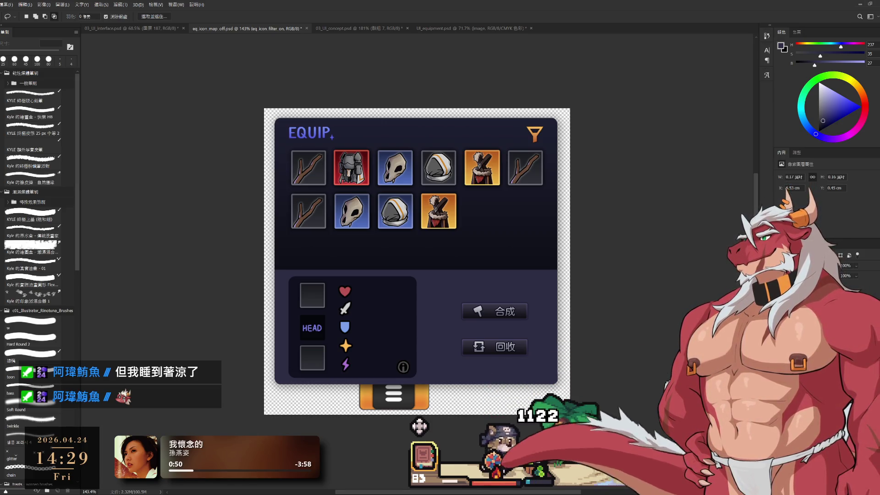
{"action": "key", "text": "ctrl+z"}
{"action": "key", "text": "ctrl+z"}
{"action": "key", "text": "ctrl+z"}
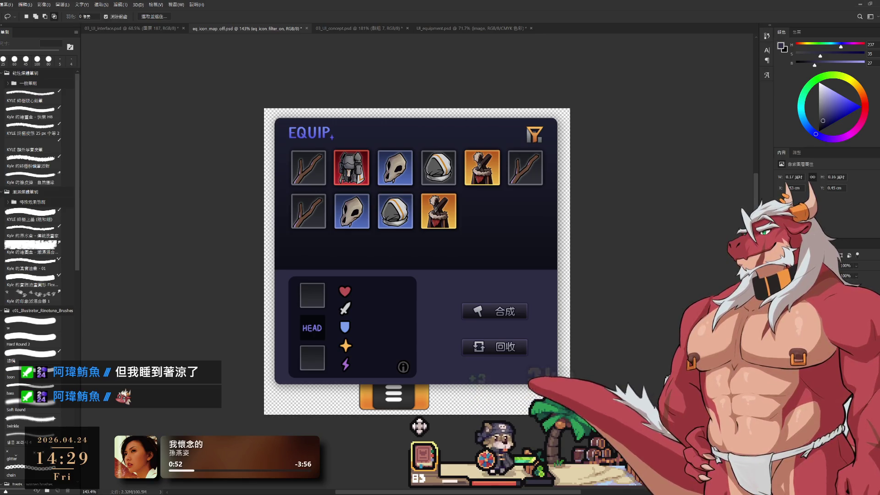
{"action": "key", "text": "ctrl+z"}
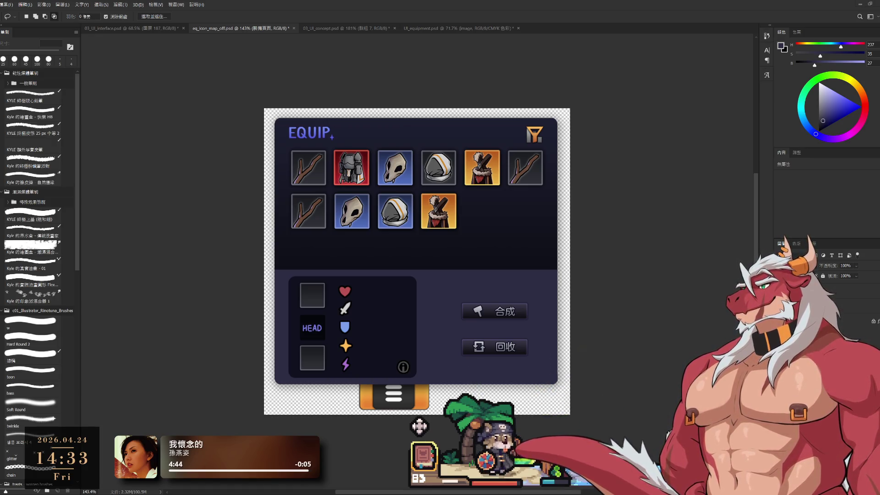
- Widen the dark stat details box toward the right and apply the resize
{"action": "left_click_drag", "start_coordinate": [545, 321], "coordinate": [572, 321]}
{"action": "left_click", "coordinate": [570, 308]}
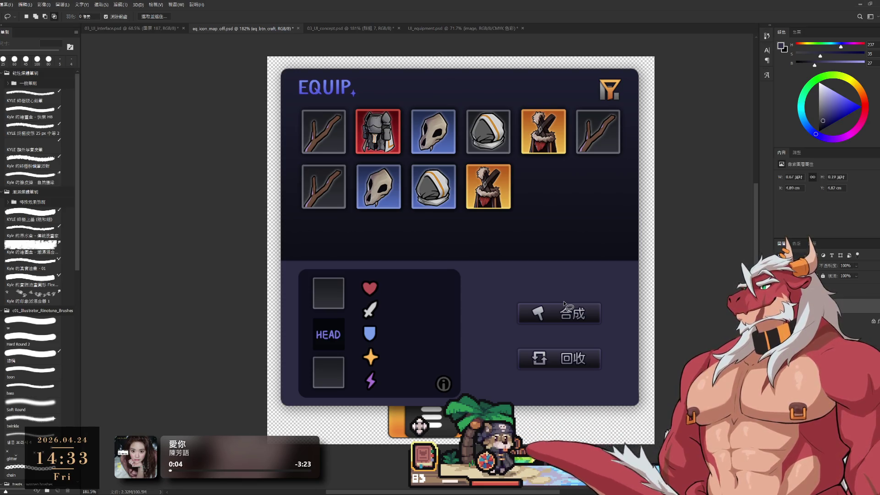
{"action": "left_click", "coordinate": [466, 297], "text": "ctrl"}
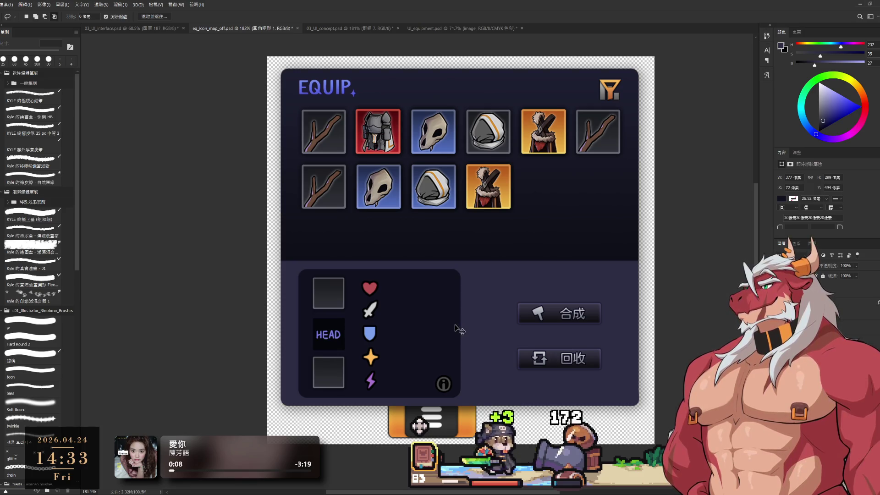
{"action": "key", "text": "ctrl+t"}
{"action": "mouse_move", "coordinate": [460, 333]}
{"action": "left_mouse_down"}
{"action": "mouse_move", "coordinate": [498, 335]}
{"action": "mouse_move", "coordinate": [476, 340]}
{"action": "left_mouse_up"}
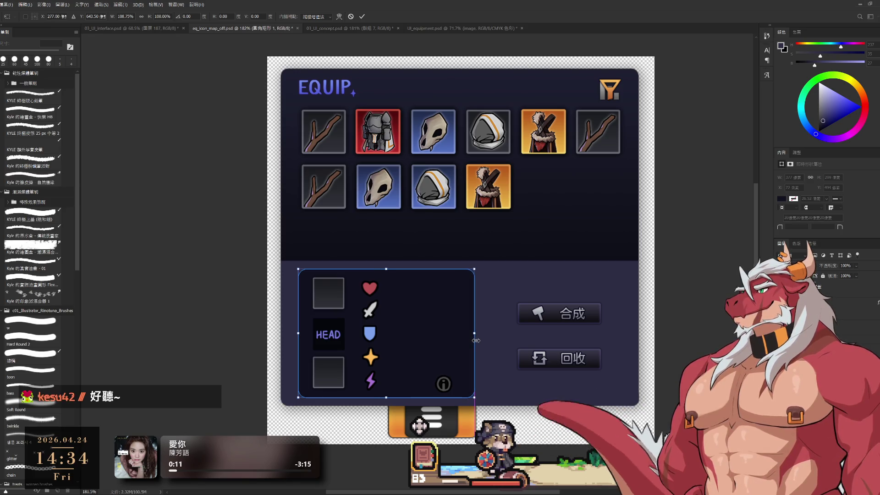
{"action": "left_click", "coordinate": [363, 17]}
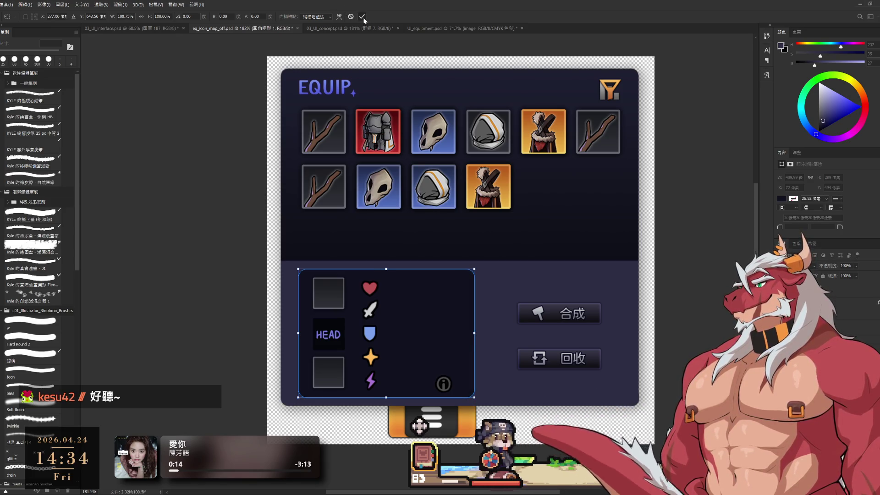
- Nudge the info icon slightly right, then hide the 裝備列表 equipment icon grid
{"action": "scroll", "coordinate": [410, 182], "scroll_direction": "down", "scroll_amount": 3}
{"action": "scroll", "coordinate": [409, 182], "scroll_direction": "up", "scroll_amount": 1}
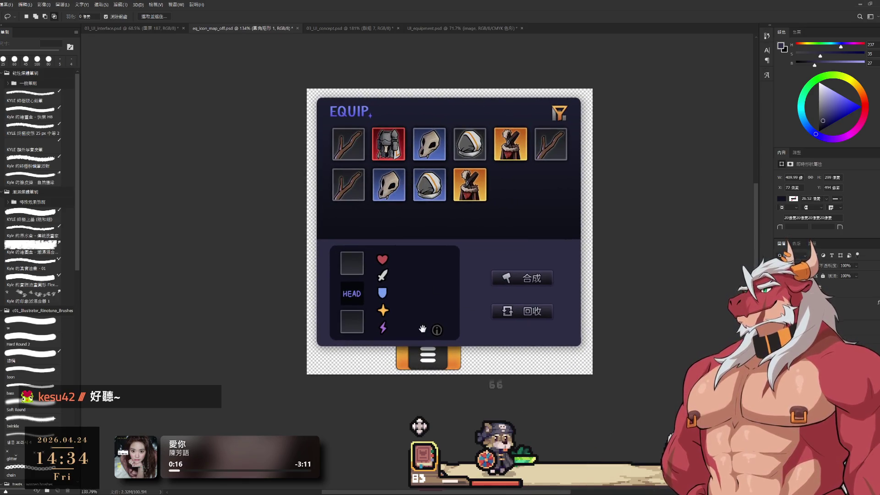
{"action": "scroll", "coordinate": [426, 328], "scroll_direction": "up", "scroll_amount": 3}
{"action": "left_click_drag", "start_coordinate": [461, 331], "coordinate": [468, 331]}
{"action": "left_click_drag", "start_coordinate": [557, 283], "coordinate": [539, 320]}
{"action": "scroll", "coordinate": [545, 310], "scroll_direction": "down", "scroll_amount": 2}
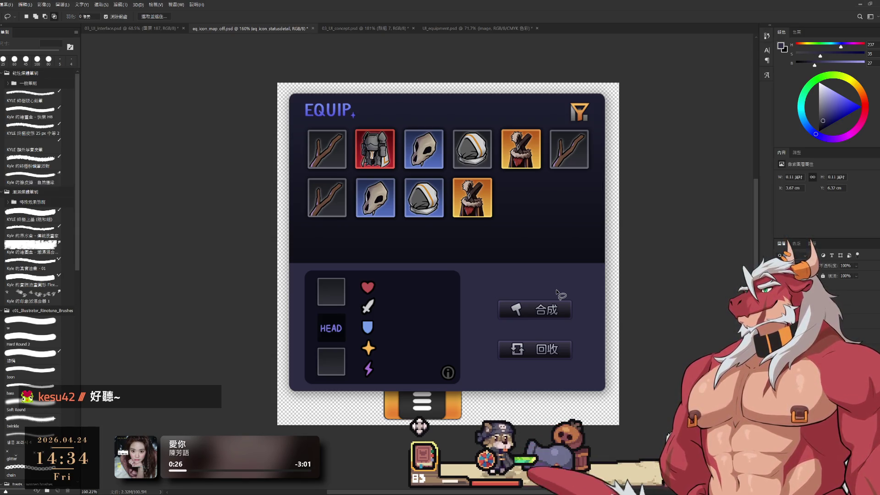
{"action": "left_click", "coordinate": [481, 204], "text": "ctrl"}
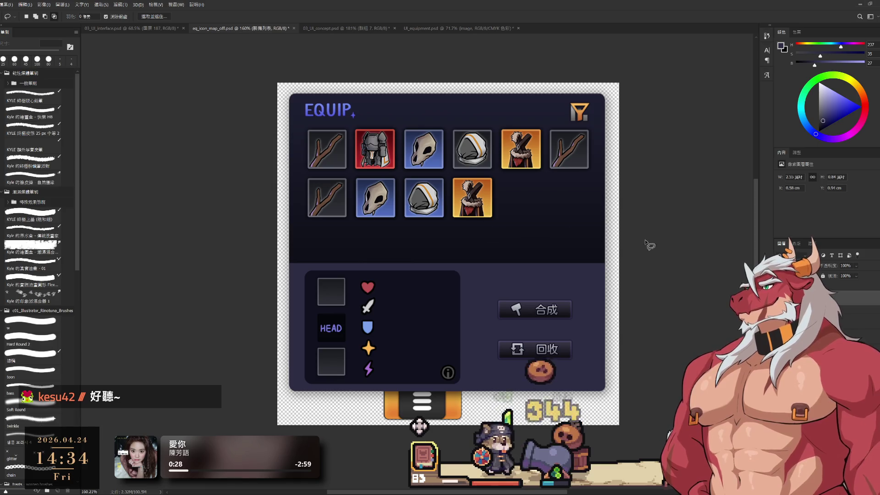
{"action": "key", "text": "ctrl+comma"}
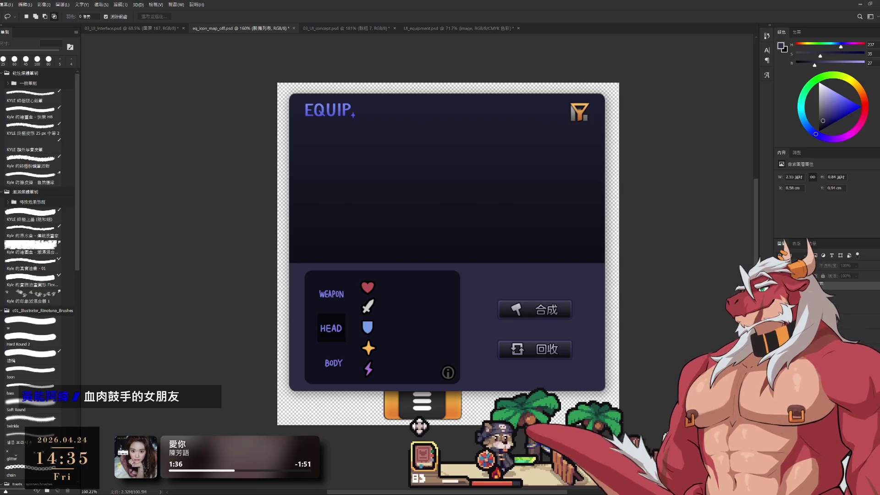
- Briefly hide the stat icons and 圓角矩形 1 panel to compare, then select the tab-page layers
{"action": "key", "text": "ctrl+comma"}
{"action": "key", "text": "ctrl+comma"}
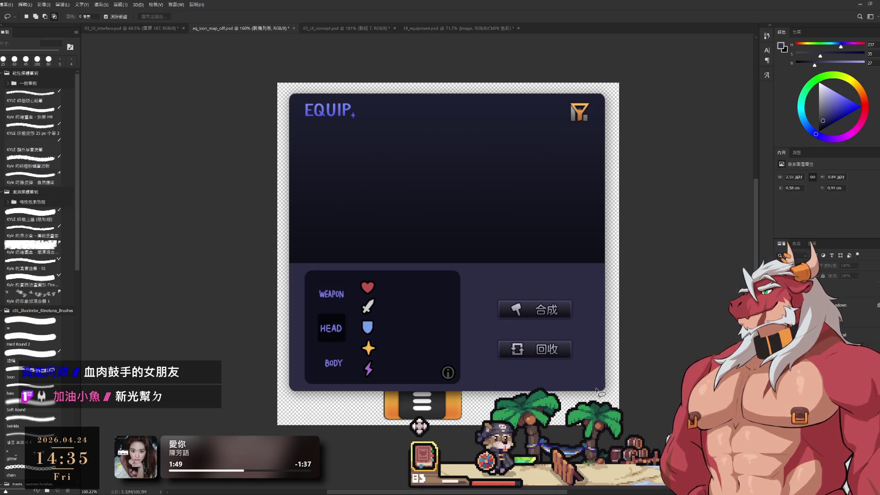
{"action": "left_click", "coordinate": [414, 345], "text": "ctrl"}
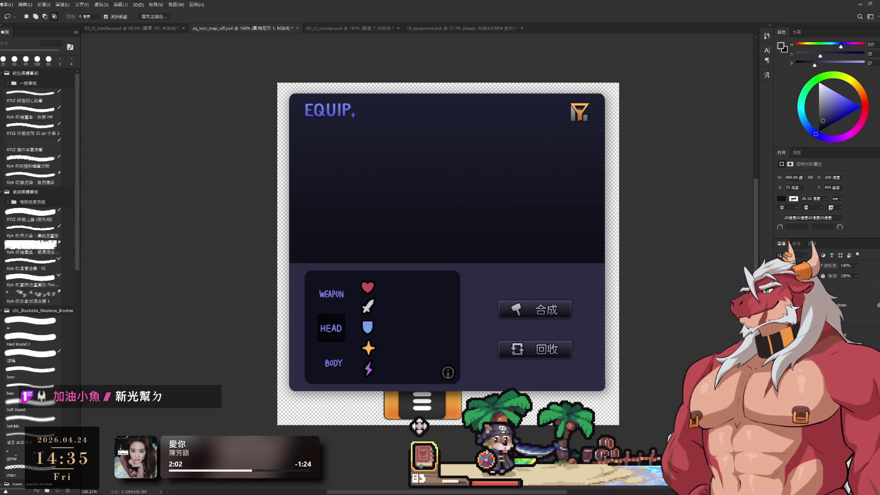
{"action": "key", "text": "ctrl+comma"}
{"action": "key", "text": "ctrl+comma"}
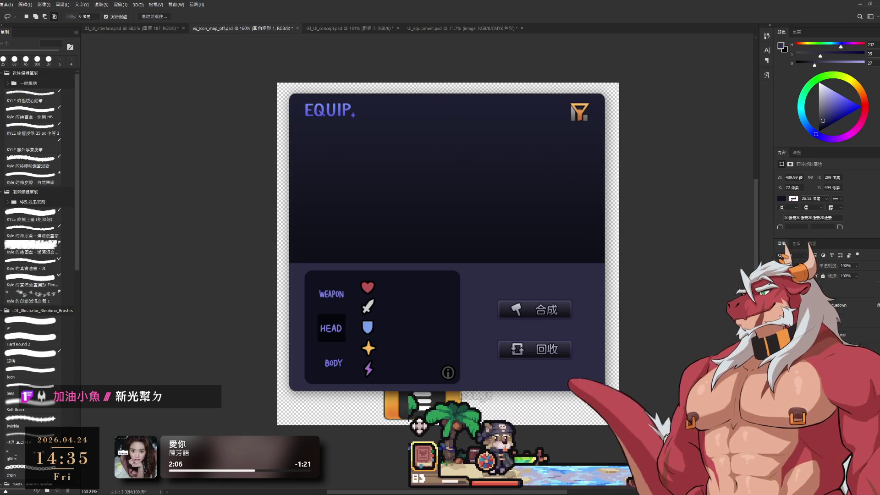
{"action": "key", "text": "alt+bracketleft"}
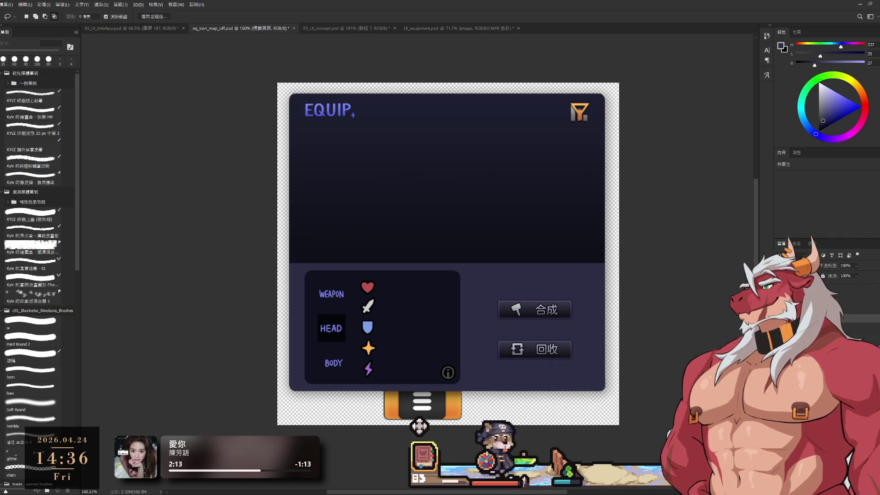
{"action": "left_click", "coordinate": [418, 426], "text": "ctrl"}
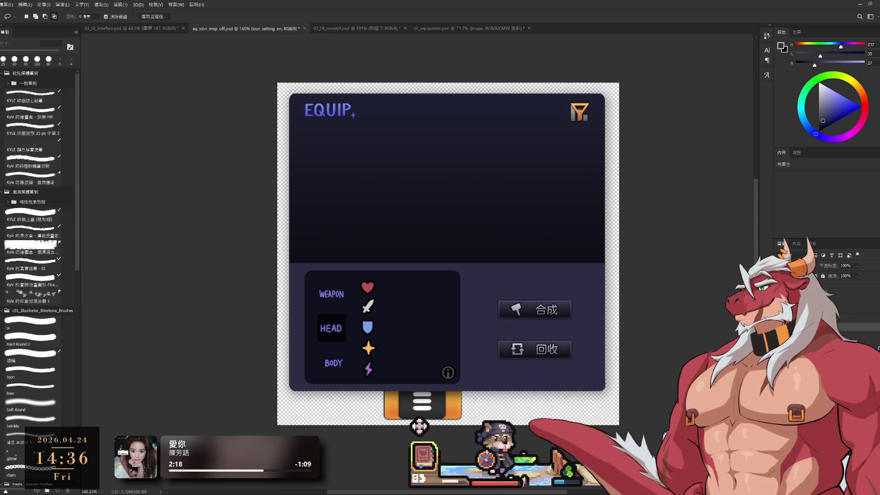
- Move the menu tab to the panel's far right end, discarding a stray duplicate
{"action": "key", "text": "ctrl+alt+t"}
{"action": "left_click_drag", "start_coordinate": [441, 403], "coordinate": [569, 403]}
{"action": "key", "text": "Escape"}
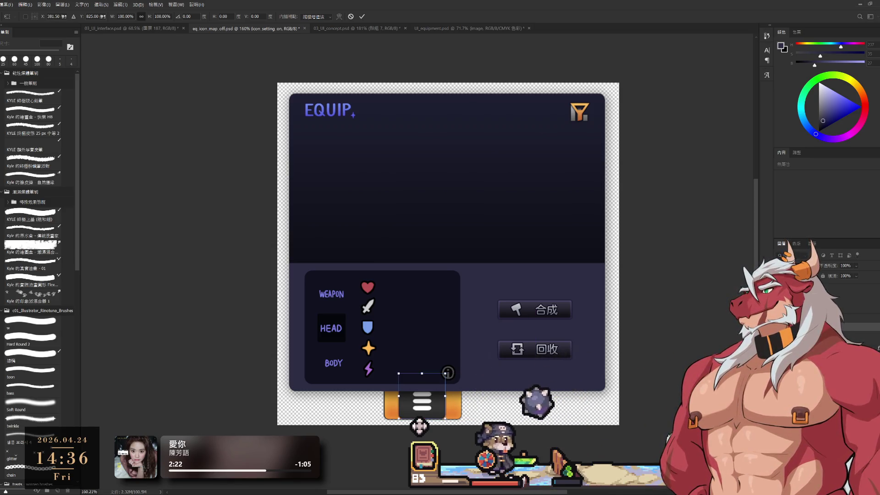
{"action": "key", "text": "l"}
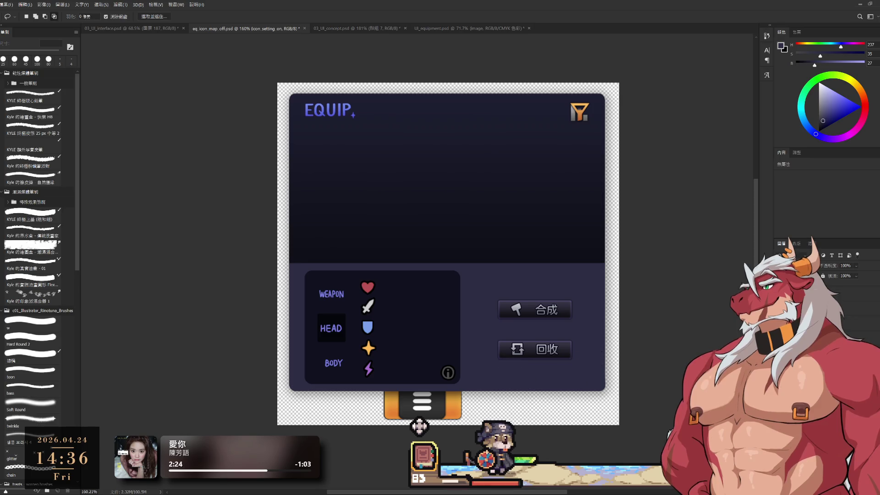
{"action": "key", "text": "ctrl+z"}
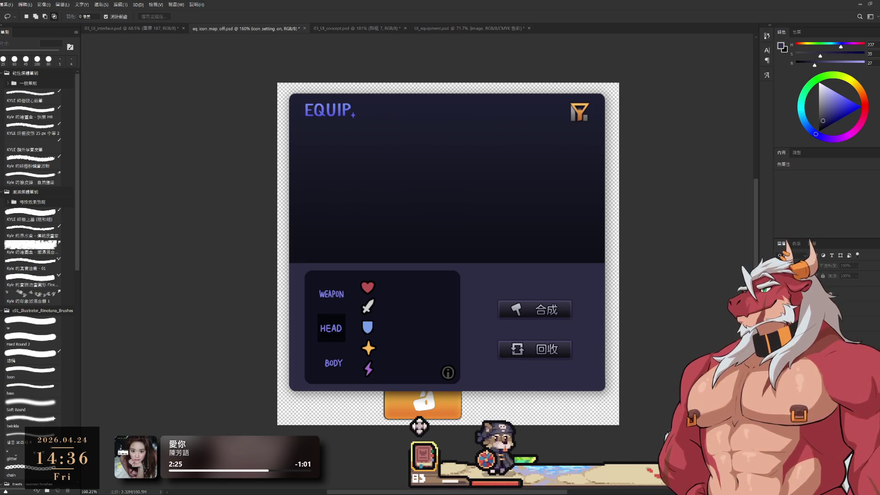
{"action": "key", "text": "ctrl+shift+z"}
{"action": "left_click_drag", "start_coordinate": [479, 412], "coordinate": [543, 414]}
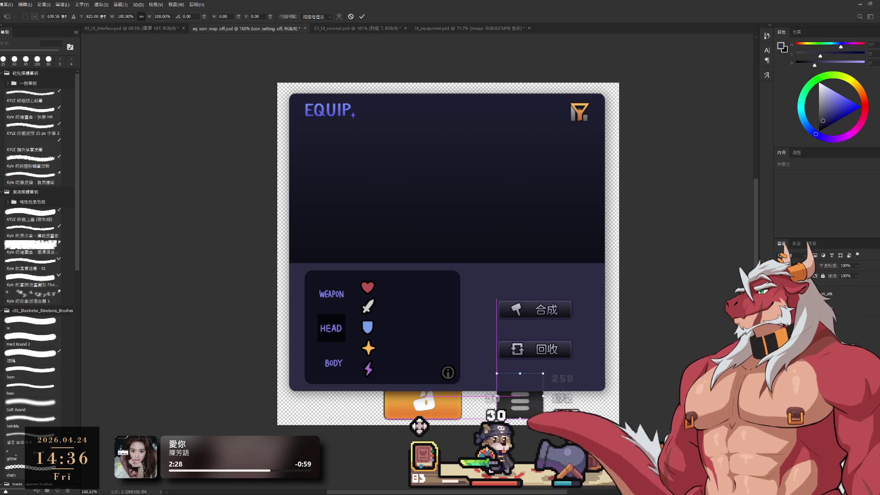
{"action": "key", "text": "Escape"}
{"action": "key", "text": "l"}
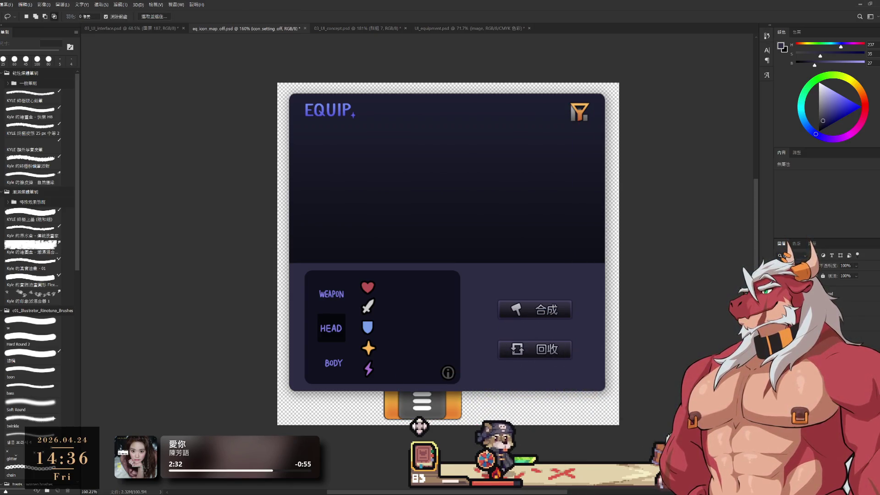
{"action": "key", "text": "ctrl+t"}
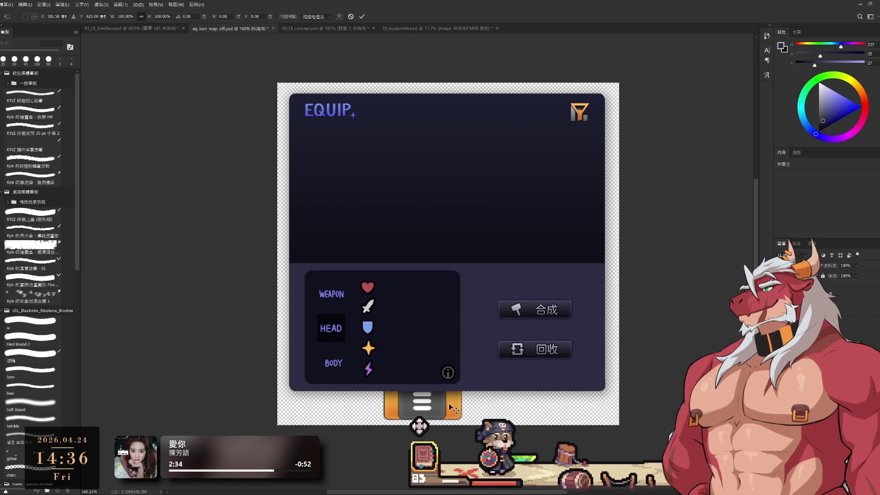
{"action": "left_click_drag", "start_coordinate": [427, 407], "coordinate": [575, 407]}
{"action": "key", "text": "Return"}
- Spread the orange tabs into a row, with the star tab centred between its neighbours
{"action": "key", "text": "ctrl+t"}
{"action": "left_click_drag", "start_coordinate": [439, 403], "coordinate": [354, 411]}
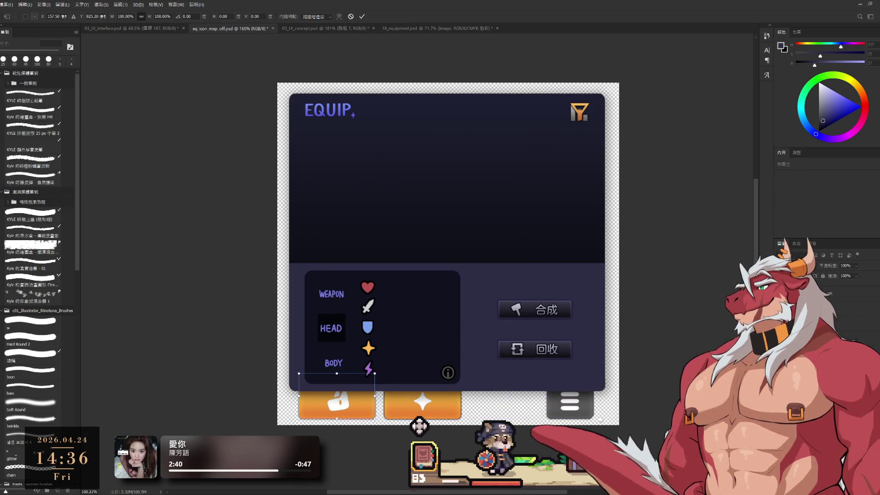
{"action": "key", "text": "Return"}
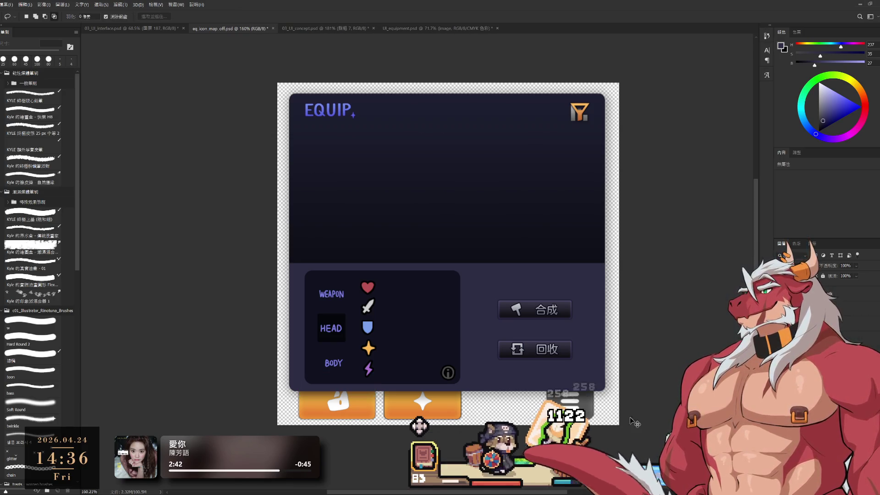
{"action": "key", "text": "ctrl+t"}
{"action": "left_click_drag", "start_coordinate": [420, 406], "coordinate": [501, 405]}
{"action": "key", "text": "Return"}
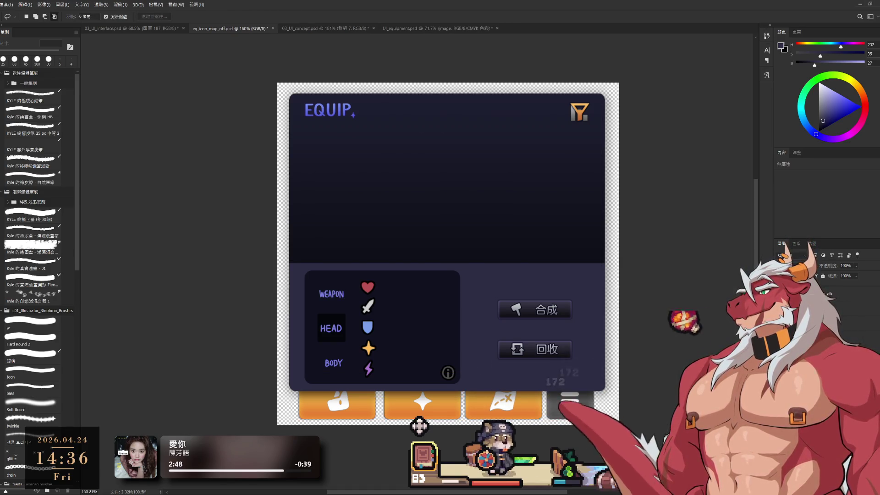
{"action": "key", "text": "ctrl+t"}
{"action": "left_click_drag", "start_coordinate": [420, 404], "coordinate": [420, 404]}
{"action": "key", "text": "Return"}
{"action": "mouse_move", "coordinate": [535, 385]}
{"action": "left_mouse_down"}
{"action": "mouse_move", "coordinate": [565, 385]}
{"action": "mouse_move", "coordinate": [517, 390]}
{"action": "left_mouse_up"}
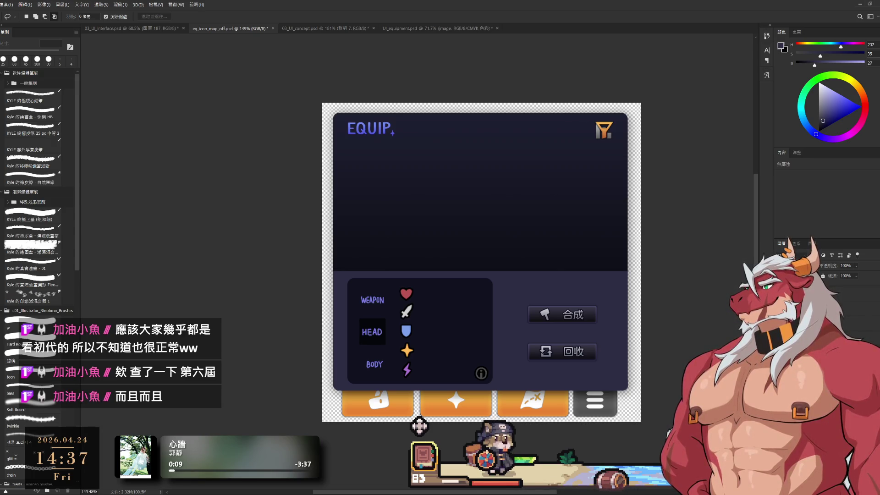
- Step through the layer stack from map off down to the 圓角矩形 1 shape layer
{"action": "key", "text": "alt+bracketleft"}
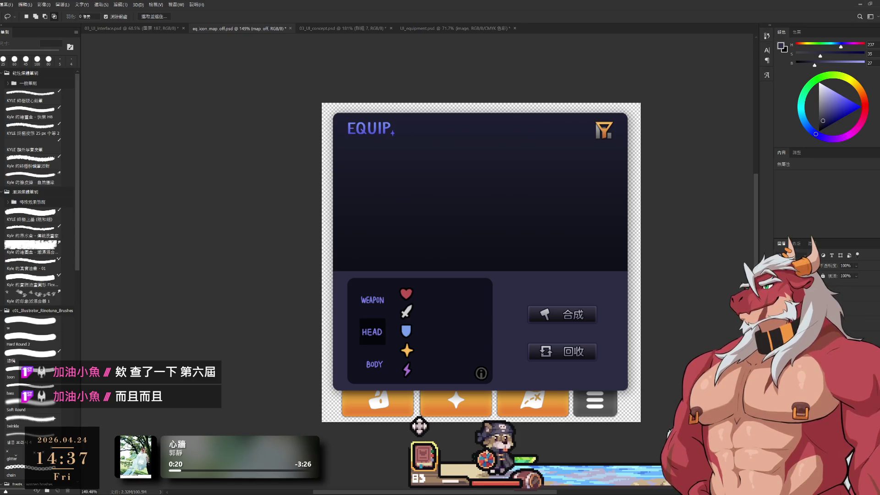
{"action": "key", "text": "alt+bracketleft"}
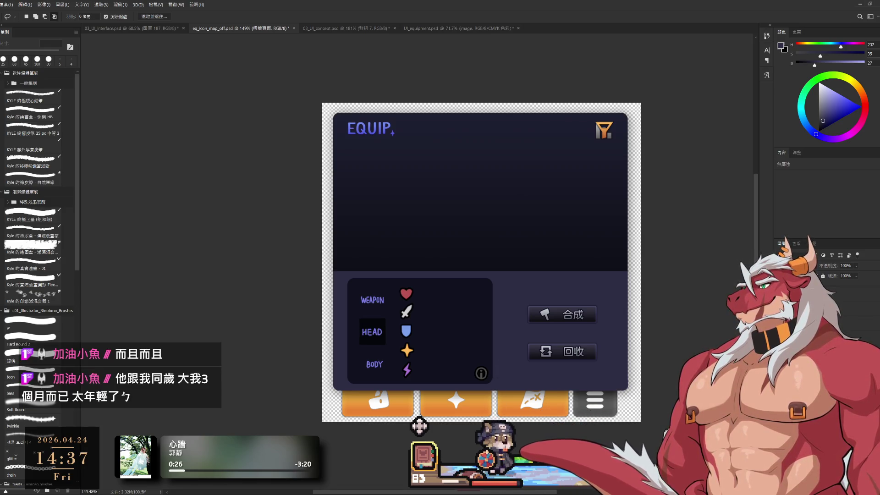
{"action": "key", "text": "alt+bracketleft"}
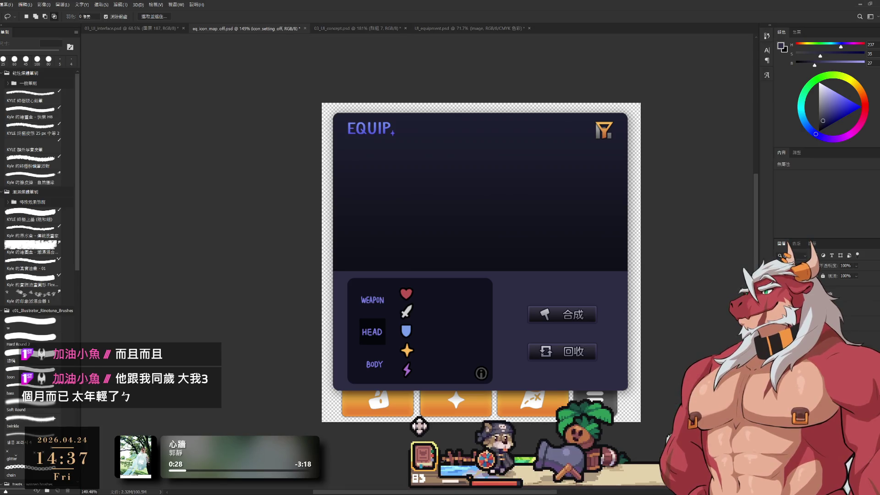
{"action": "key", "text": "alt+bracketright"}
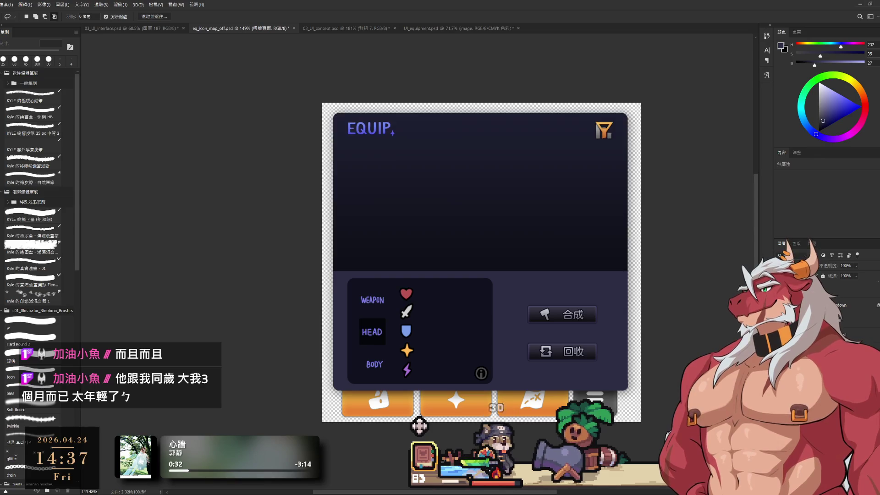
{"action": "key", "text": "alt+bracketleft"}
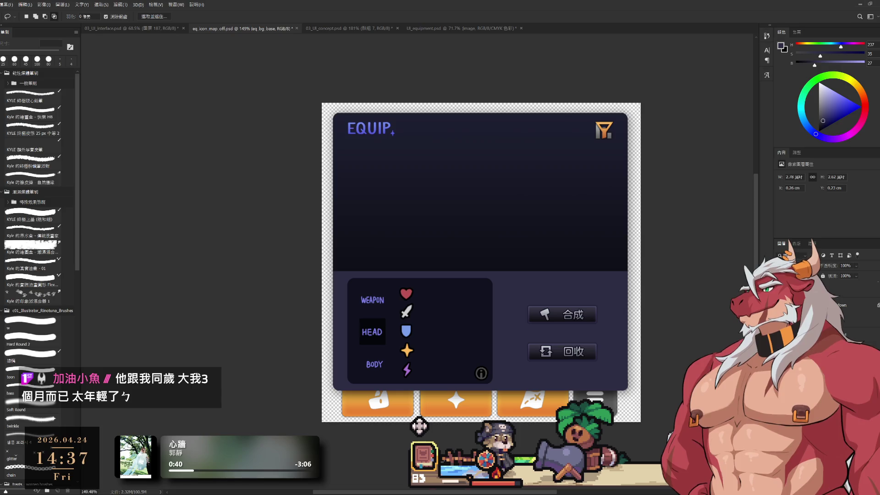
{"action": "key", "text": "alt+bracketleft"}
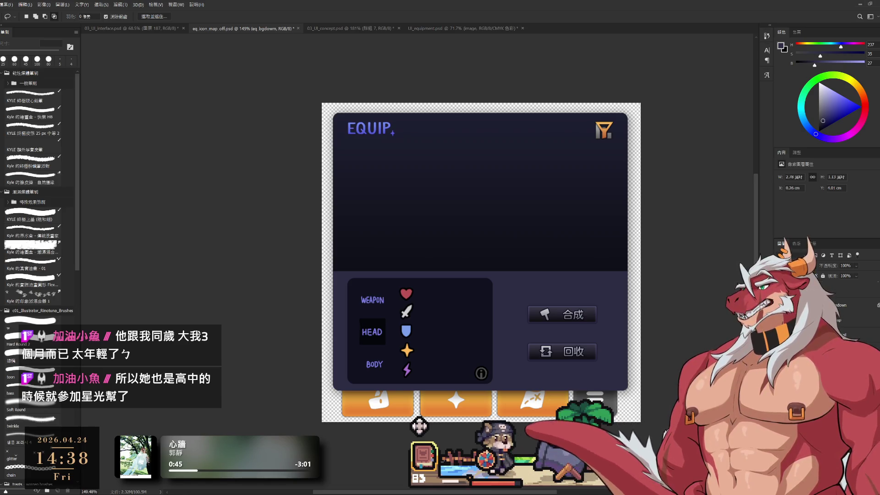
{"action": "key", "text": "alt+bracketleft"}
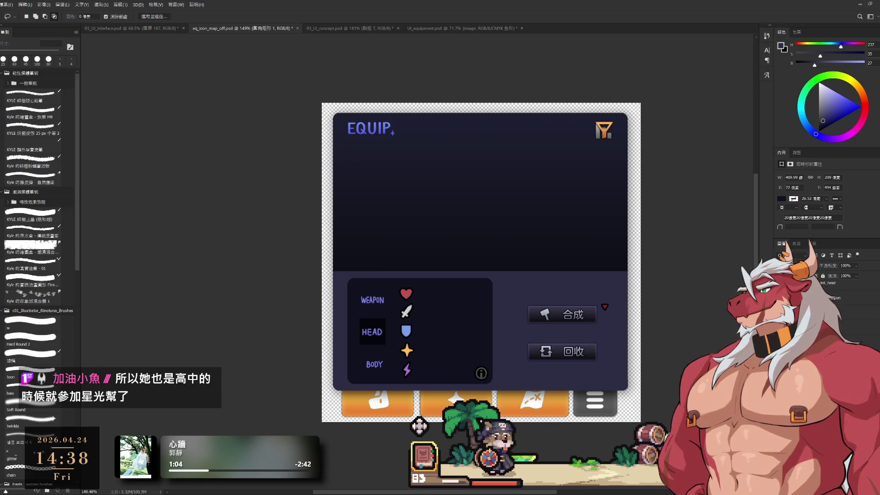
- Move the green up arrow and the red down arrow into the stat panel, stacked together
{"action": "key", "text": "alt+bracketleft"}
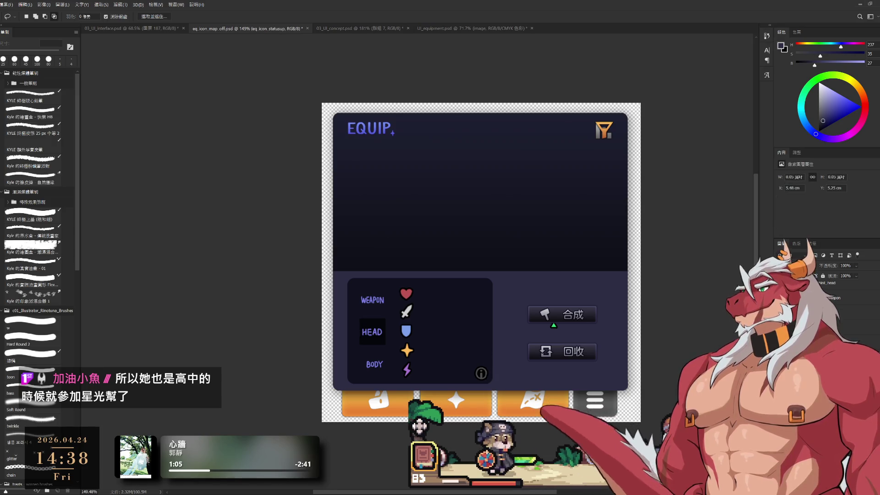
{"action": "key", "text": "alt+bracketleft"}
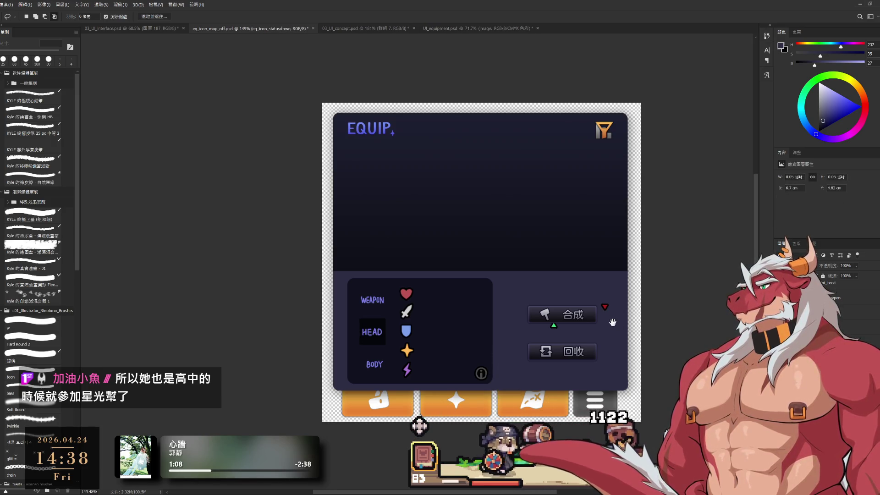
{"action": "left_click_drag", "start_coordinate": [610, 317], "coordinate": [628, 317]}
{"action": "left_click", "coordinate": [629, 318], "text": "alt"}
{"action": "mouse_move", "coordinate": [527, 344]}
{"action": "left_mouse_down"}
{"action": "mouse_move", "coordinate": [534, 344]}
{"action": "mouse_move", "coordinate": [520, 359]}
{"action": "mouse_move", "coordinate": [659, 359]}
{"action": "mouse_move", "coordinate": [592, 344]}
{"action": "left_mouse_up"}
{"action": "key", "text": "ctrl+z"}
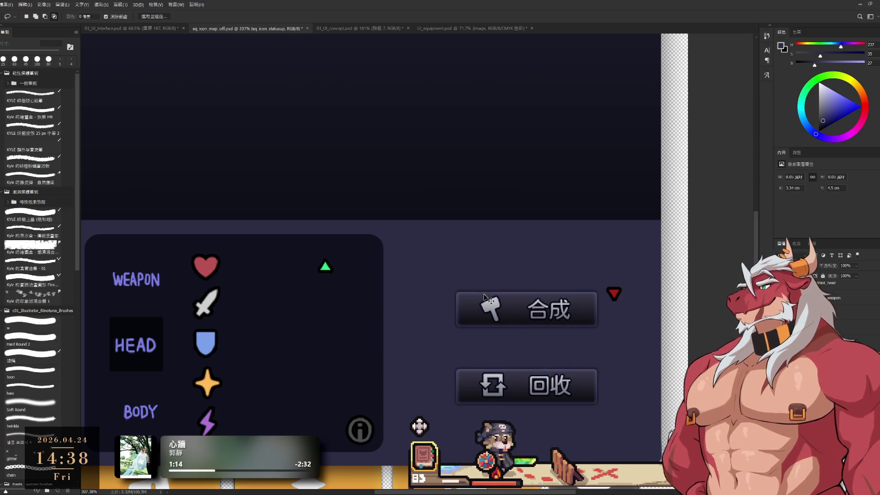
{"action": "mouse_move", "coordinate": [616, 295]}
{"action": "left_mouse_down"}
{"action": "mouse_move", "coordinate": [385, 309]}
{"action": "mouse_move", "coordinate": [326, 305]}
{"action": "mouse_move", "coordinate": [556, 290]}
{"action": "left_mouse_up"}
{"action": "scroll", "coordinate": [556, 289], "scroll_direction": "up", "scroll_amount": 2}
- Touch up both arrows with the Eraser shrunk to 2 px, then view the full panel
{"action": "key", "text": "e"}
{"action": "key", "text": "bracketleft"}
{"action": "key", "text": "bracketleft"}
{"action": "key", "text": "bracketleft"}
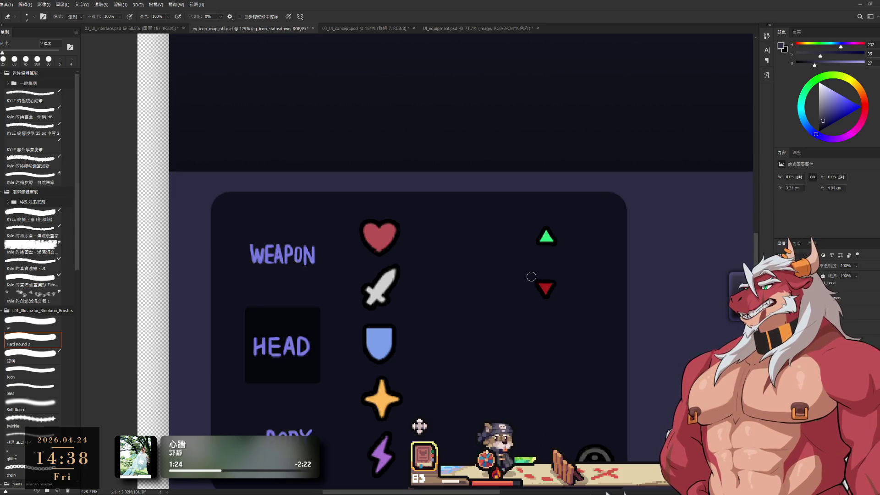
{"action": "key", "text": "bracketleft"}
{"action": "key", "text": "bracketleft"}
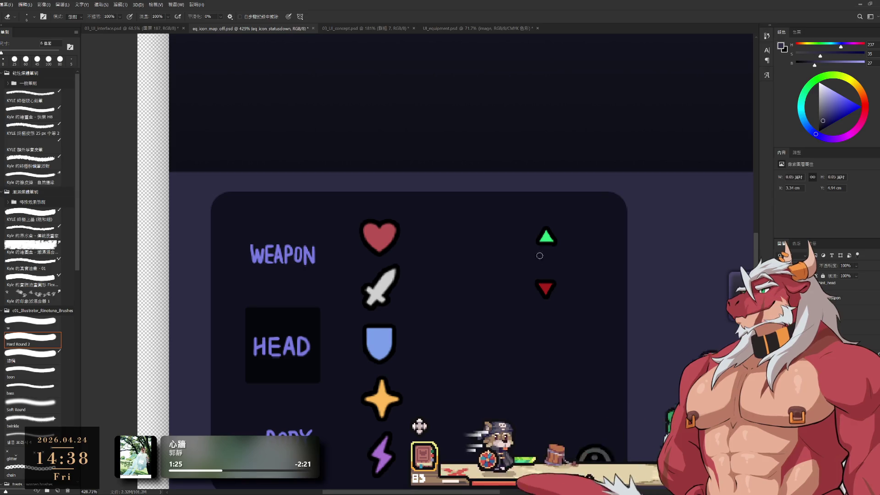
{"action": "key", "text": "bracketleft"}
{"action": "key", "text": "bracketleft"}
{"action": "left_click", "coordinate": [541, 244], "text": "ctrl"}
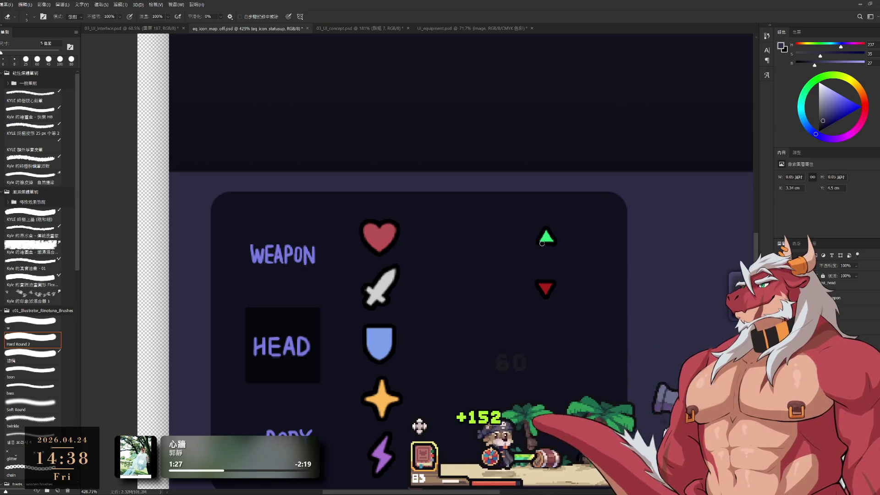
{"action": "scroll", "coordinate": [545, 285], "scroll_direction": "up", "scroll_amount": 3}
{"action": "left_click", "coordinate": [545, 286], "text": "ctrl"}
{"action": "key", "text": "bracketleft"}
{"action": "key", "text": "bracketleft"}
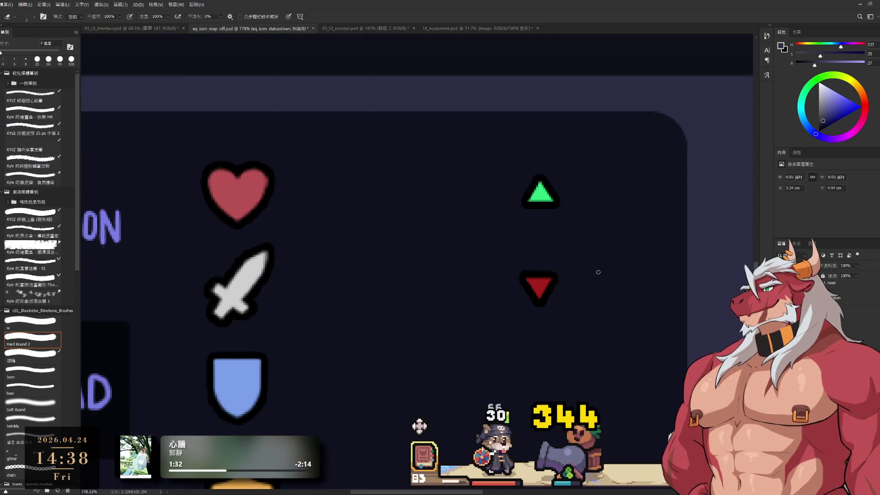
{"action": "left_click_drag", "start_coordinate": [458, 291], "coordinate": [444, 285]}
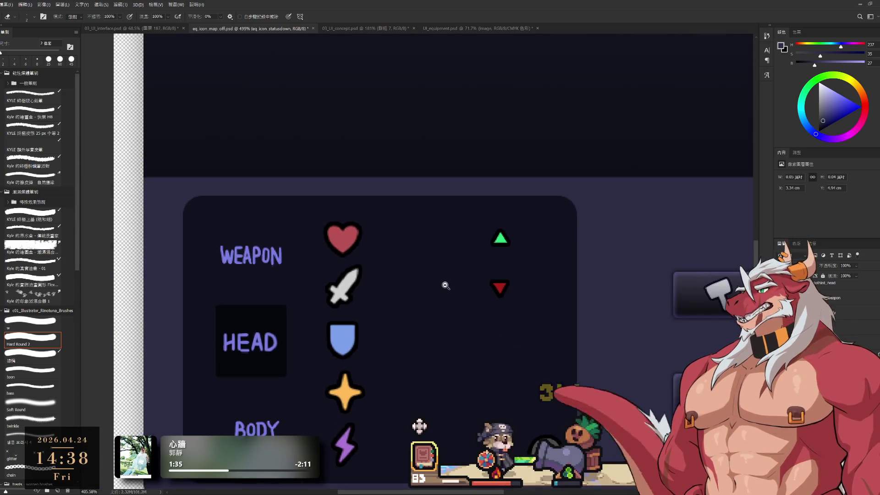
{"action": "mouse_move", "coordinate": [504, 234]}
{"action": "left_mouse_down"}
{"action": "mouse_move", "coordinate": [521, 238]}
{"action": "mouse_move", "coordinate": [495, 261]}
{"action": "mouse_move", "coordinate": [495, 278]}
{"action": "mouse_move", "coordinate": [472, 271]}
{"action": "left_mouse_up"}
{"action": "left_click", "coordinate": [495, 278]}
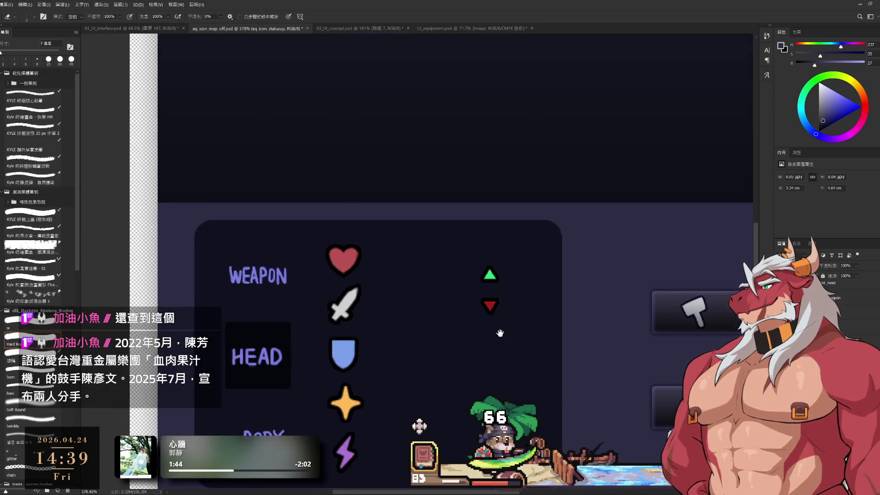
{"action": "left_click_drag", "start_coordinate": [501, 316], "coordinate": [479, 267]}
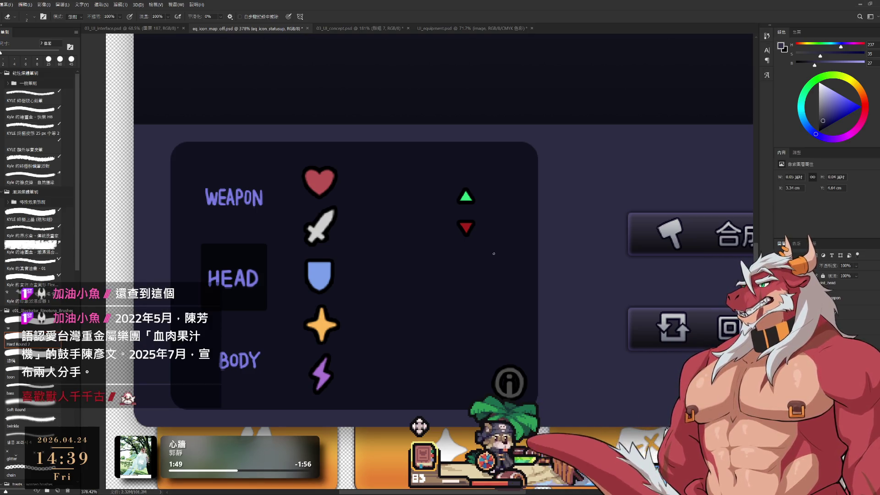
{"action": "left_click_drag", "start_coordinate": [493, 252], "coordinate": [485, 245]}
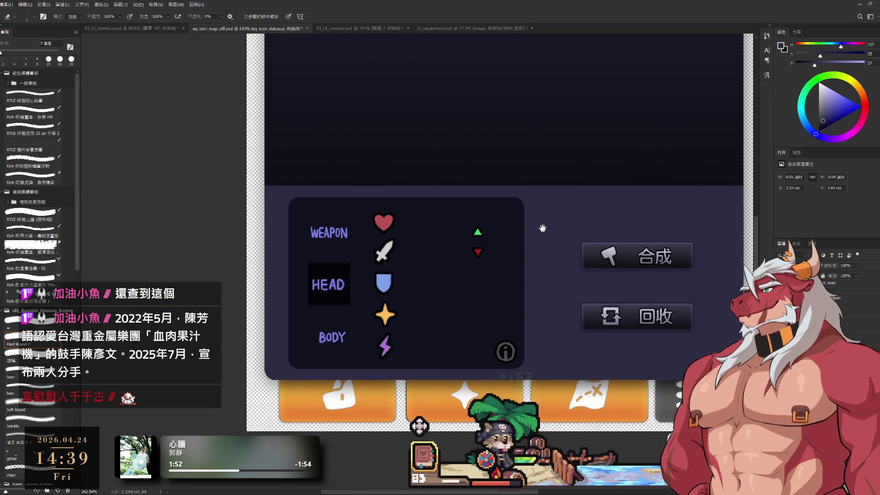
{"action": "left_click_drag", "start_coordinate": [541, 211], "coordinate": [427, 247]}
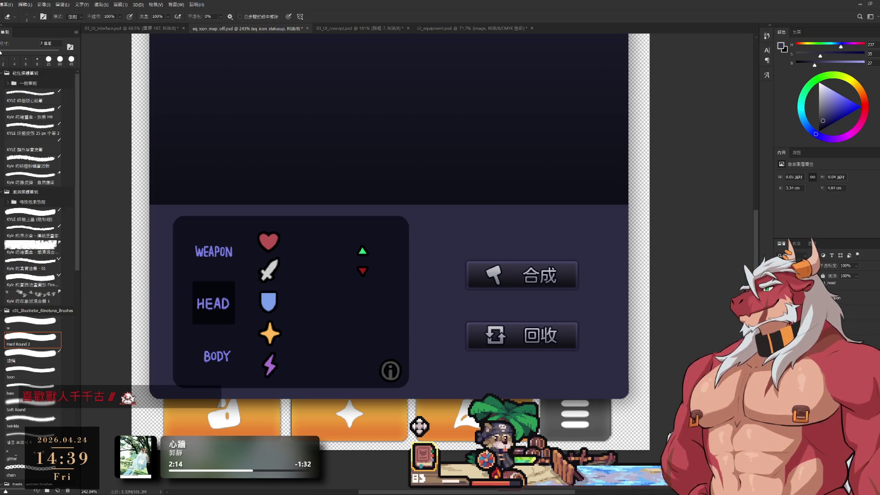
{"action": "key", "text": "alt+bracketright"}
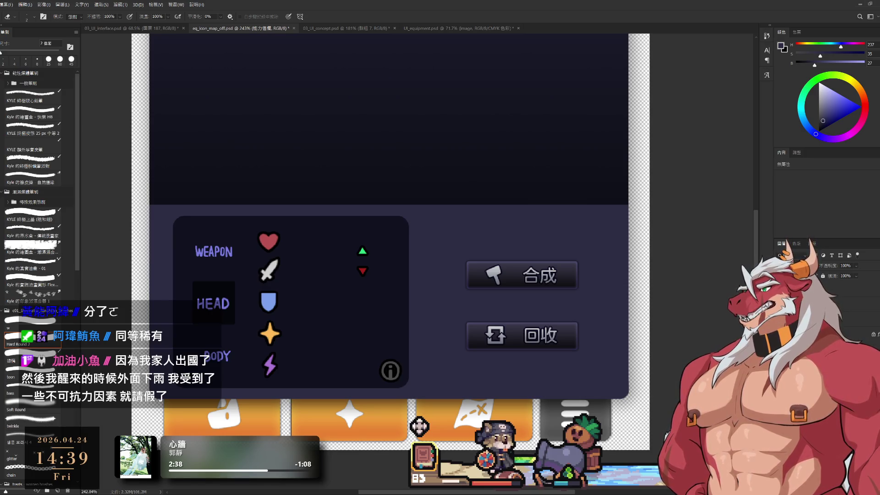
{"action": "key", "text": "alt+bracketleft"}
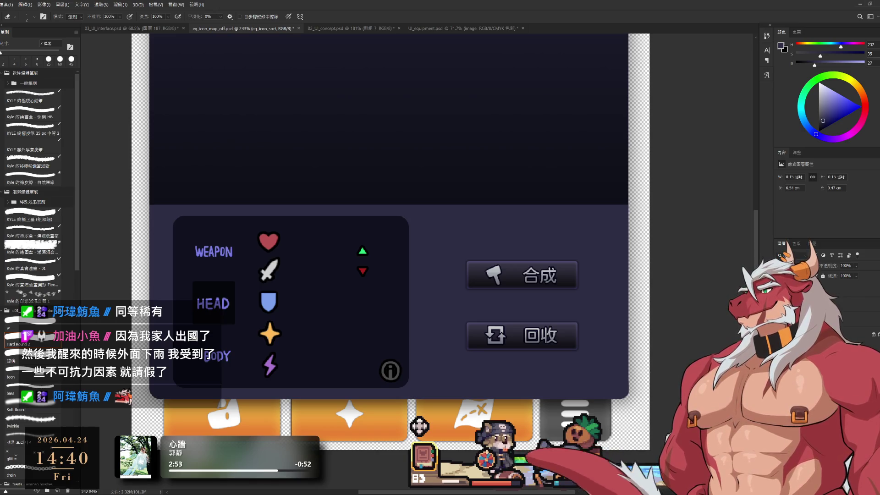
{"action": "key", "text": "ctrl+z"}
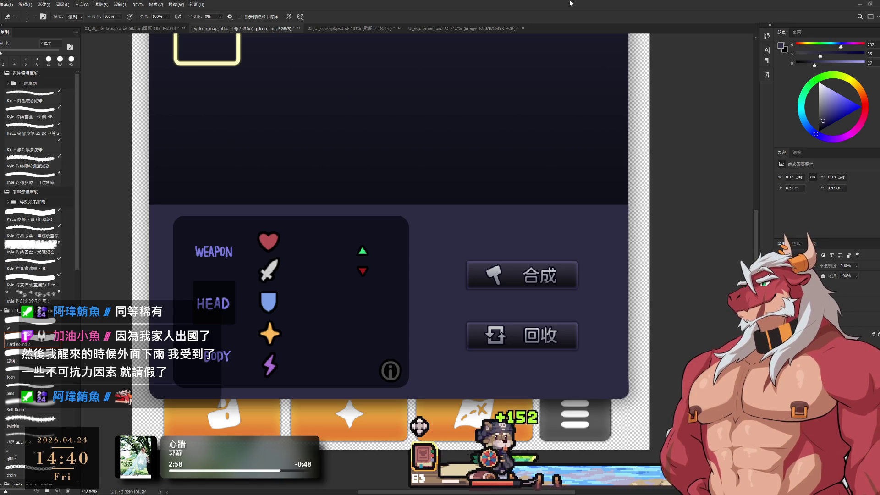
- With the EQUIP header and yellow slot in view, toggle the dark 裝備頁面 panel layer's visibility
{"action": "left_click_drag", "start_coordinate": [469, 148], "coordinate": [536, 246]}
{"action": "left_click_drag", "start_coordinate": [373, 177], "coordinate": [393, 211]}
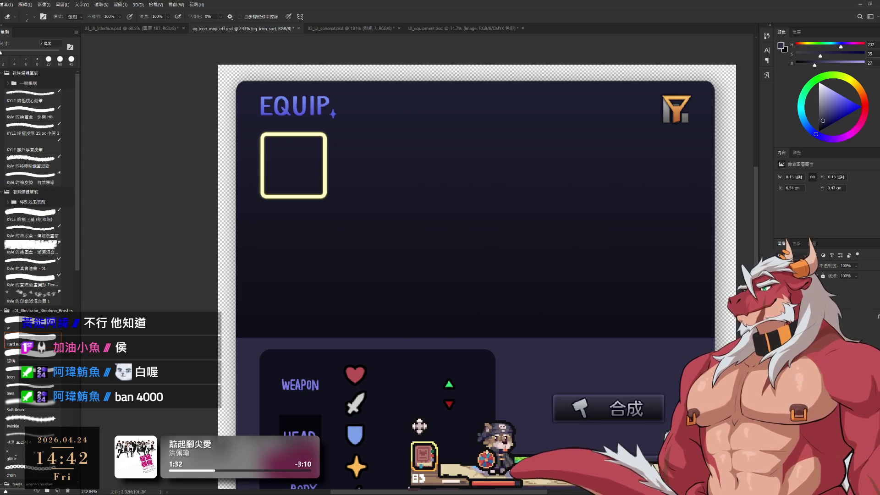
{"action": "key", "text": "alt+bracketleft"}
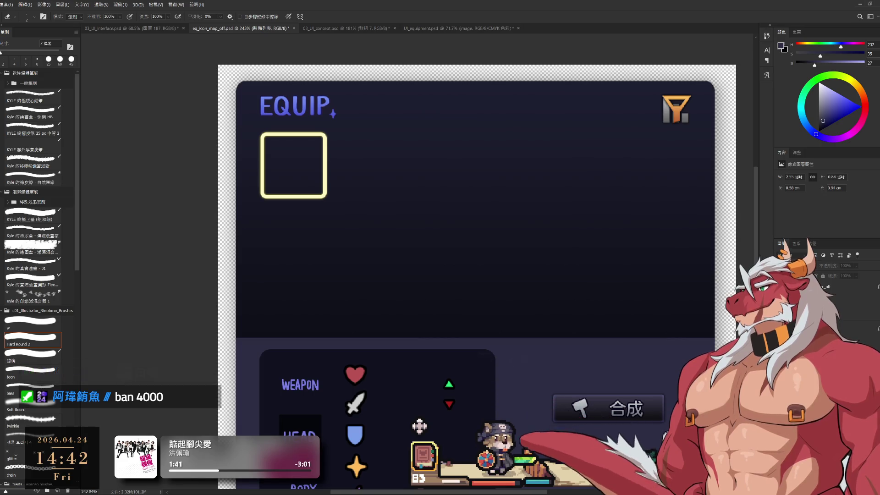
{"action": "key", "text": "alt+bracketleft"}
{"action": "key", "text": "ctrl+comma"}
{"action": "key", "text": "ctrl+comma"}
- Toggle the 已裝備欄 group's grey slot boxes so a grey highlight shows behind HEAD, then select eq_icon_equipslot
{"action": "key", "text": "alt+bracketleft"}
{"action": "scroll", "coordinate": [476, 229], "scroll_direction": "down", "scroll_amount": 3}
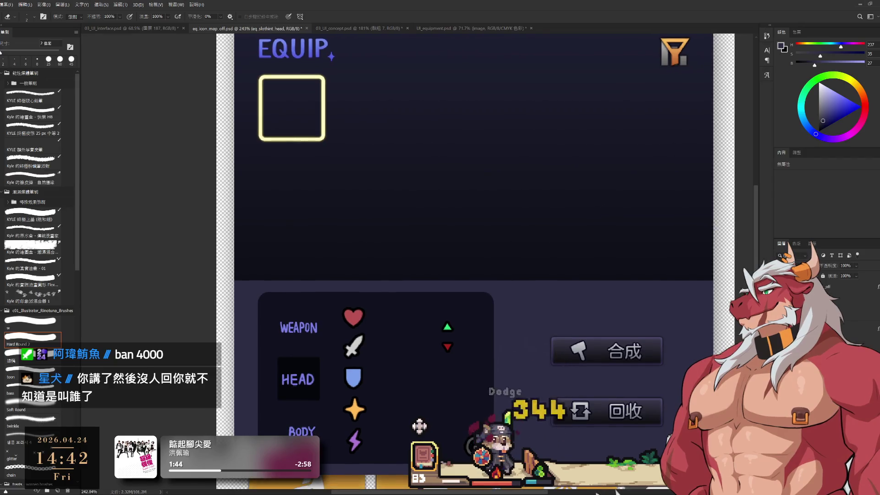
{"action": "key", "text": "alt+bracketleft"}
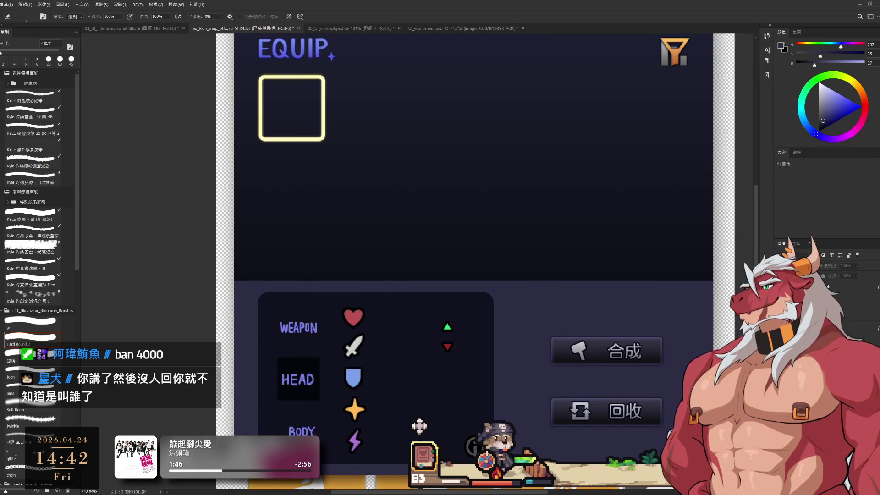
{"action": "key", "text": "ctrl+comma"}
{"action": "key", "text": "ctrl+comma"}
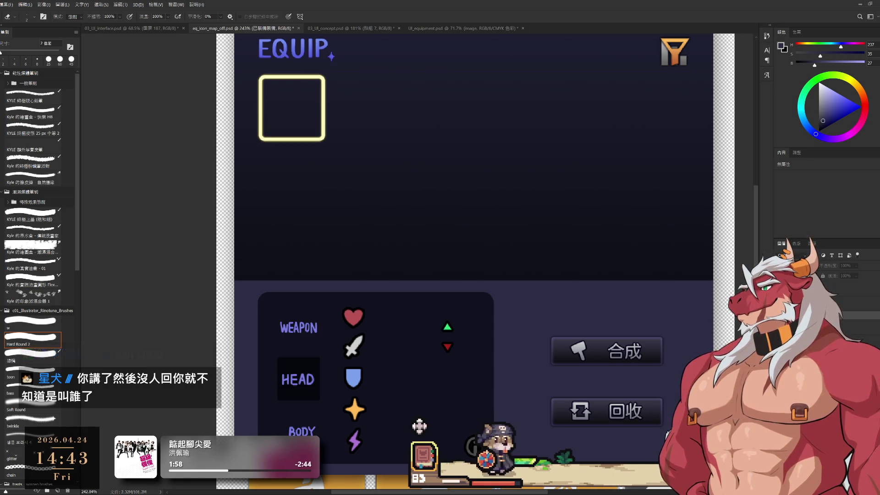
{"action": "key", "text": "alt+bracketleft"}
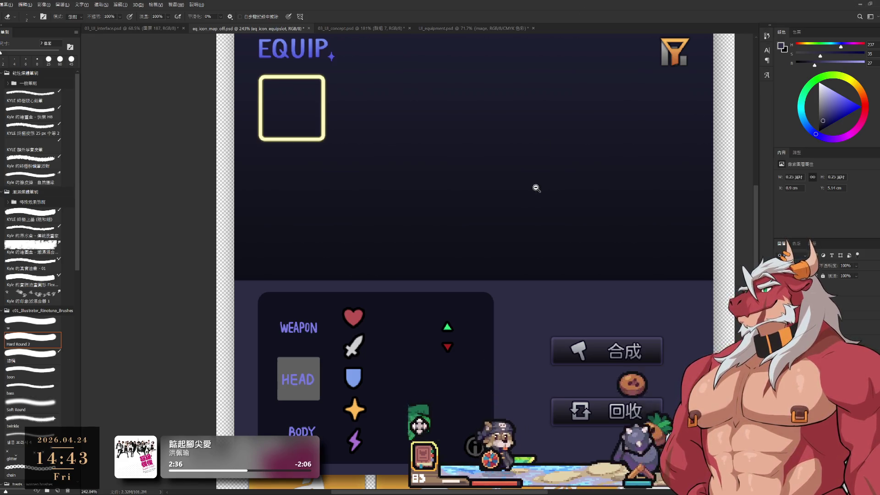
{"action": "scroll", "coordinate": [535, 186], "scroll_direction": "down", "scroll_amount": 3}
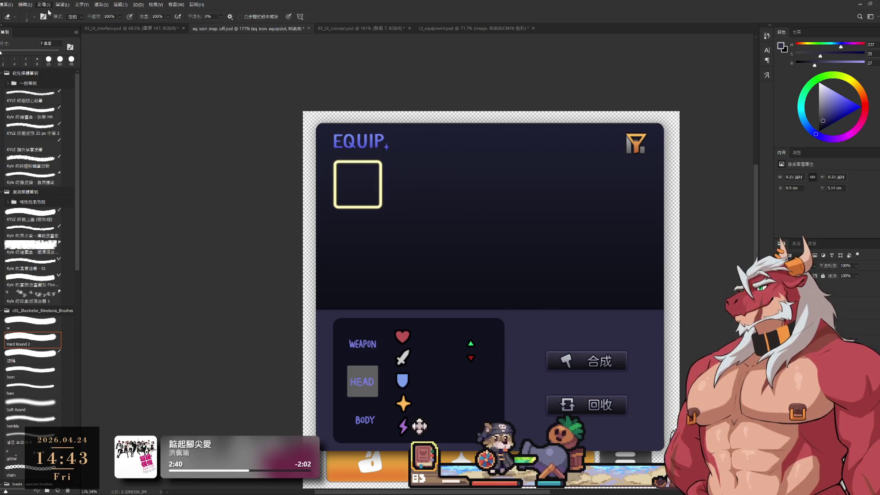
{"action": "key", "text": "h"}
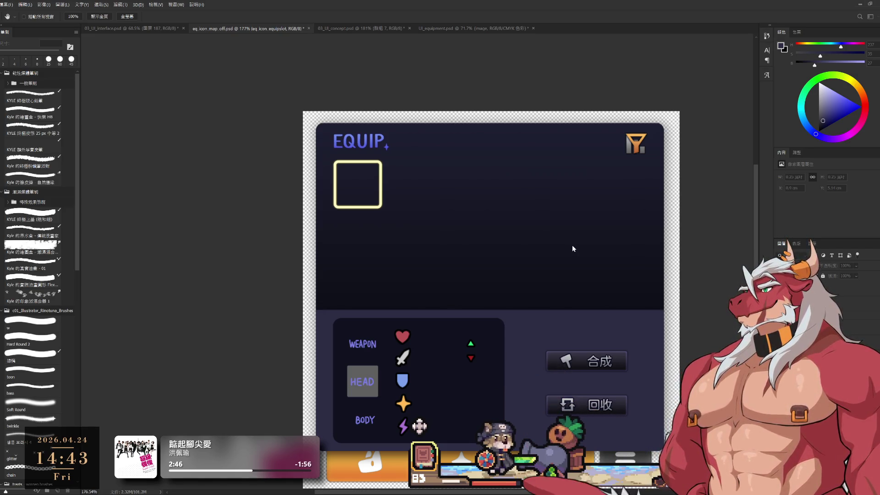
{"action": "key", "text": "e"}
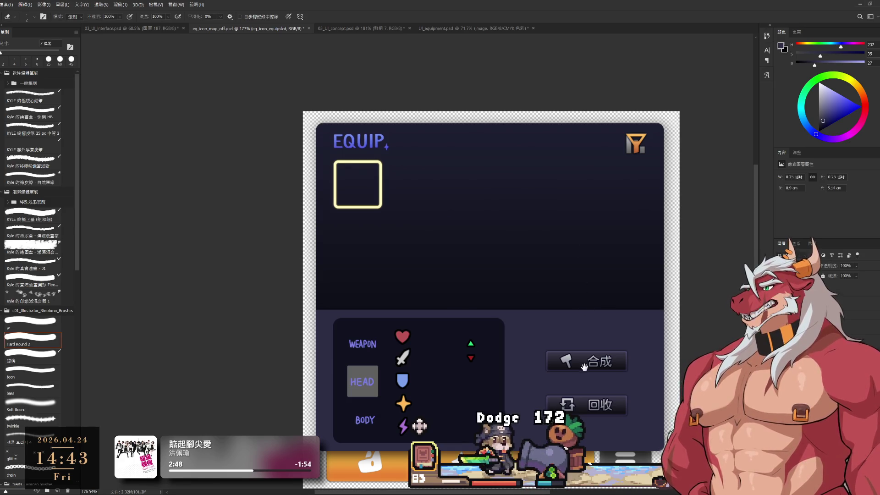
{"action": "scroll", "coordinate": [440, 384], "scroll_direction": "up", "scroll_amount": 3}
{"action": "scroll", "coordinate": [439, 383], "scroll_direction": "down", "scroll_amount": 3}
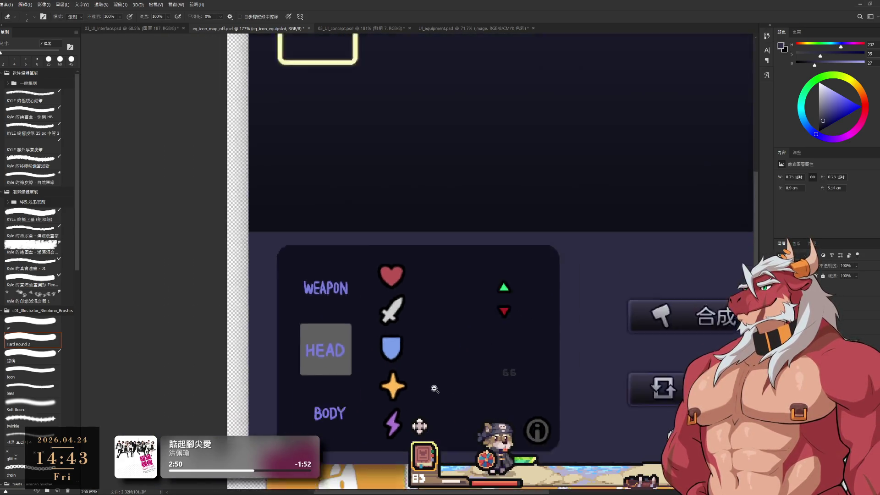
{"action": "scroll", "coordinate": [440, 384], "scroll_direction": "up", "scroll_amount": 1}
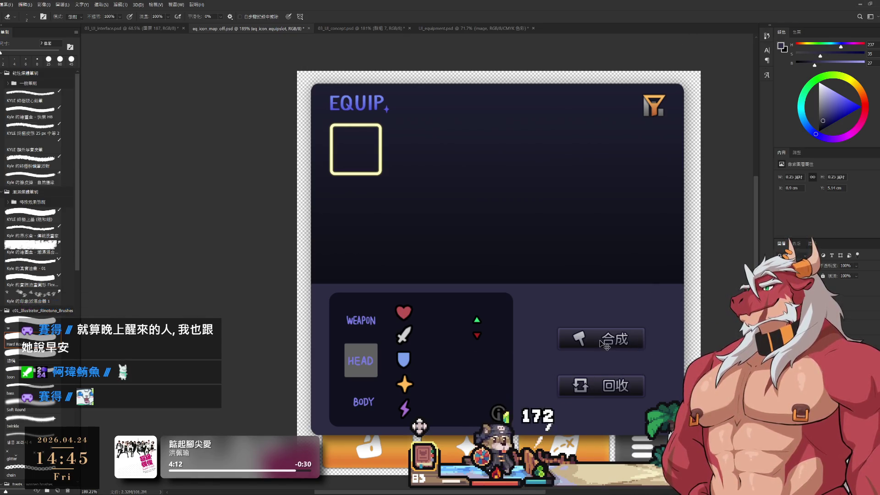
{"action": "left_click", "coordinate": [467, 373]}
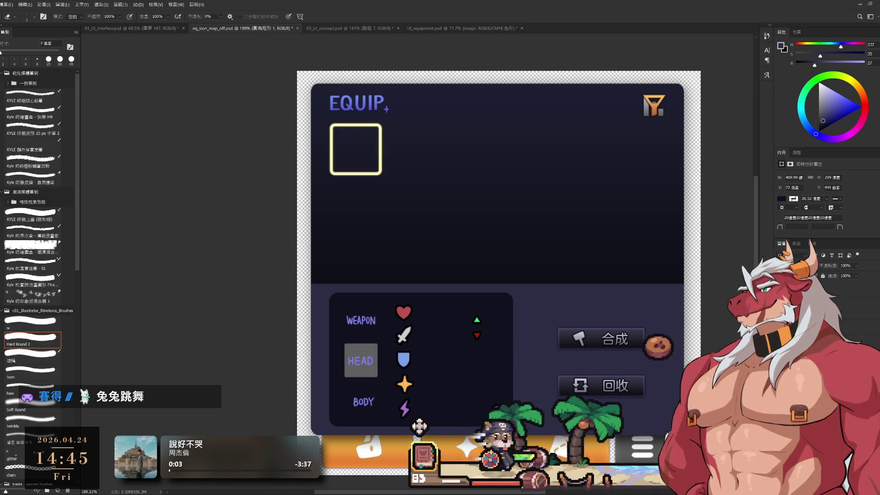
{"action": "left_click", "coordinate": [419, 427], "text": "ctrl"}
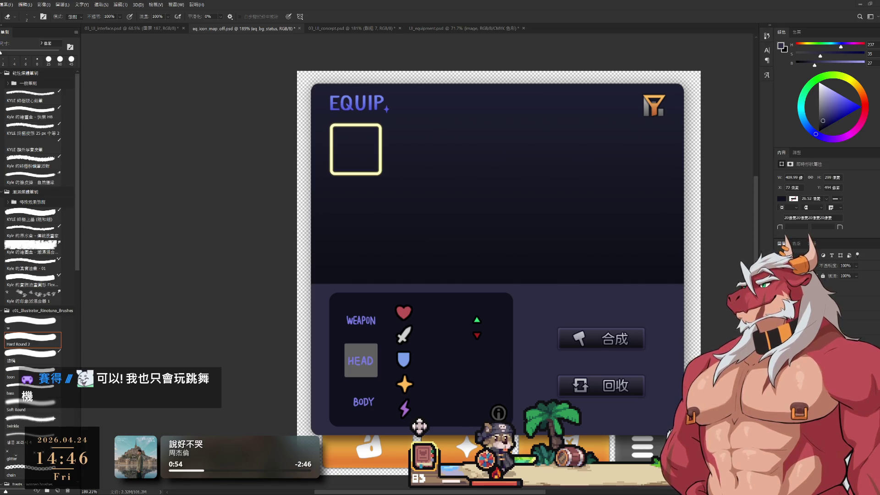
{"action": "left_click_drag", "start_coordinate": [602, 225], "coordinate": [595, 222]}
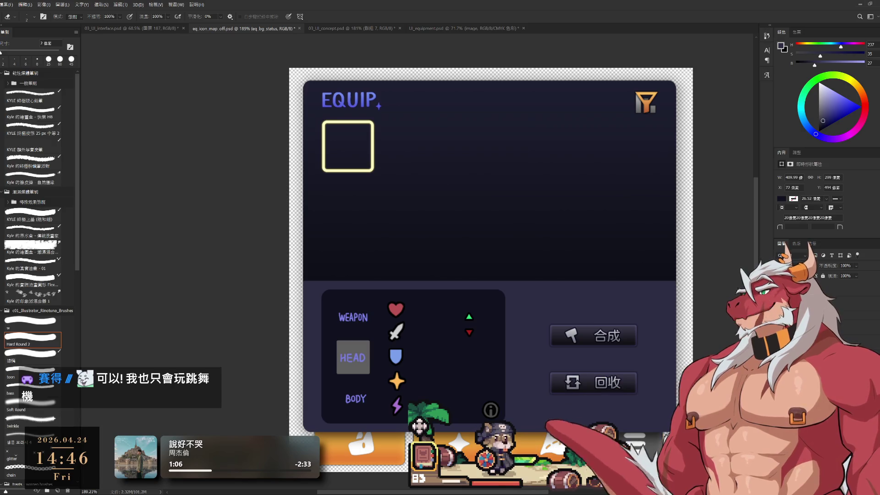
{"action": "key", "text": "ctrl+z"}
{"action": "key", "text": "ctrl+shift+z"}
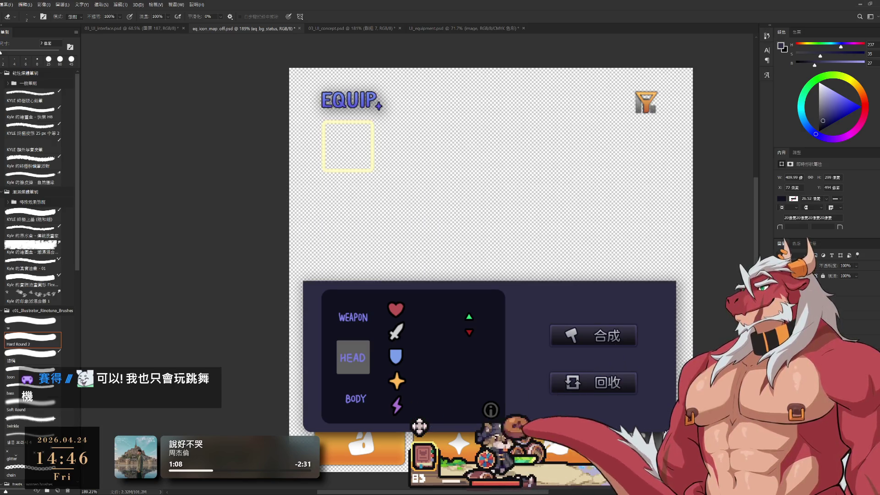
{"action": "mouse_move", "coordinate": [596, 418]}
{"action": "left_mouse_down"}
{"action": "mouse_move", "coordinate": [508, 400]}
{"action": "mouse_move", "coordinate": [648, 402]}
{"action": "mouse_move", "coordinate": [623, 287]}
{"action": "mouse_move", "coordinate": [615, 286]}
{"action": "left_mouse_up"}
{"action": "key", "text": "ctrl+z"}
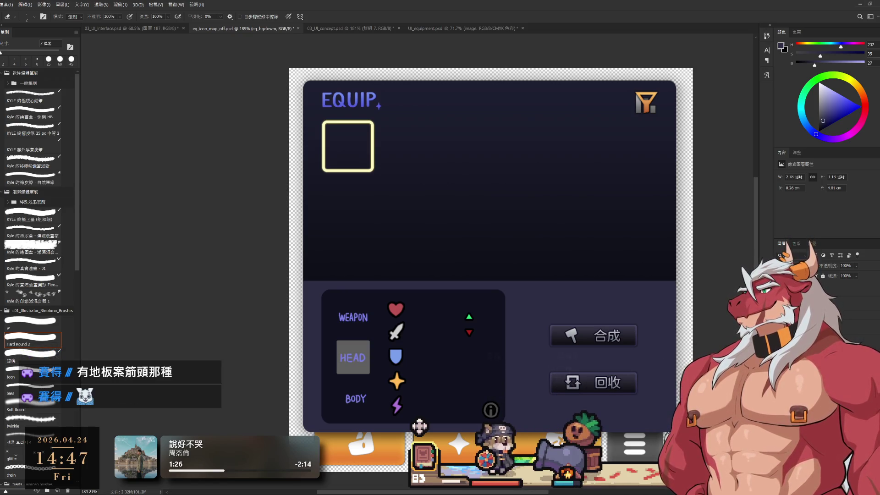
- Hide the eq_slothint_head layer to remove the WEAPON, HEAD and BODY tab labels
{"action": "left_click", "coordinate": [419, 426], "text": "ctrl"}
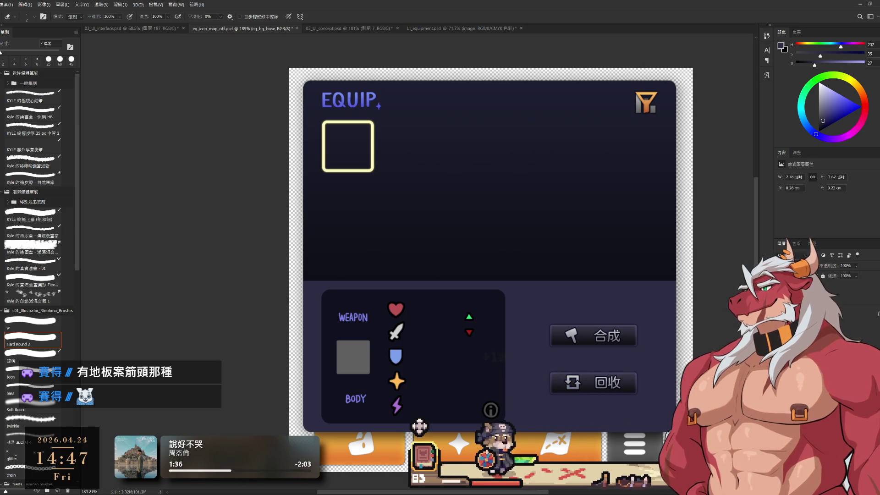
{"action": "key", "text": "alt+bracketleft"}
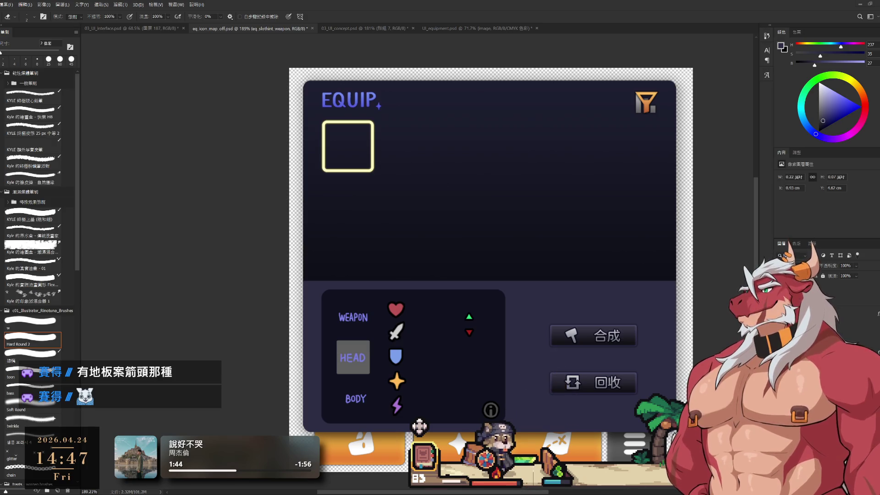
{"action": "left_click", "coordinate": [419, 426]}
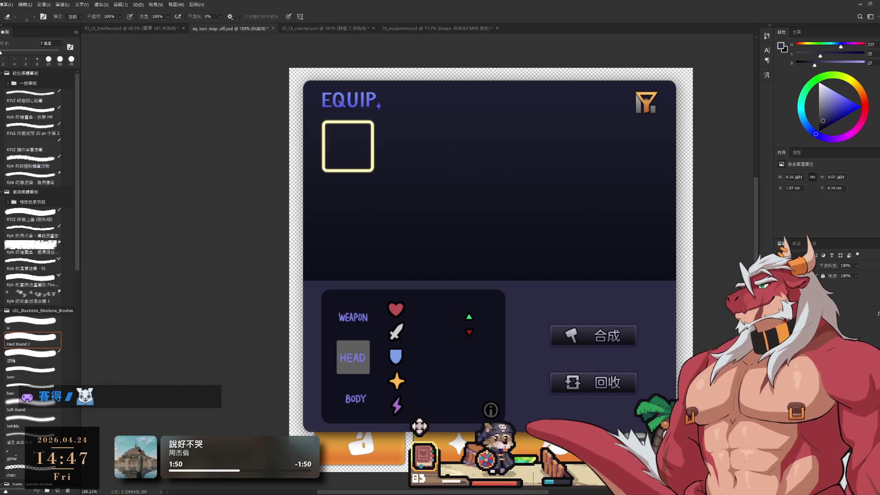
{"action": "left_click", "coordinate": [419, 426], "text": "ctrl"}
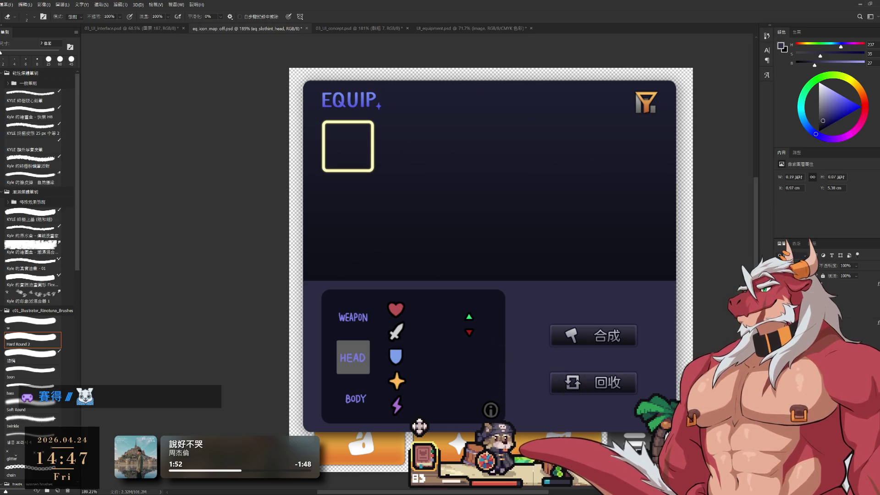
{"action": "key", "text": "ctrl+comma"}
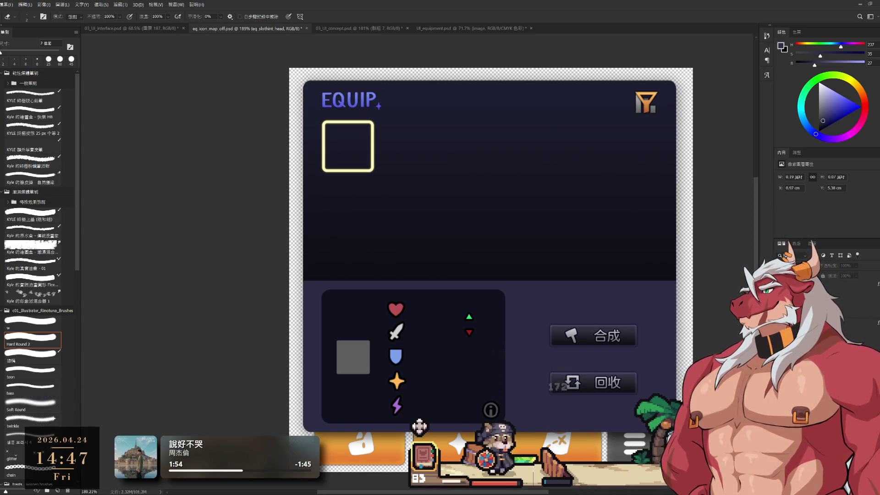
{"action": "key", "text": "alt+bracketright"}
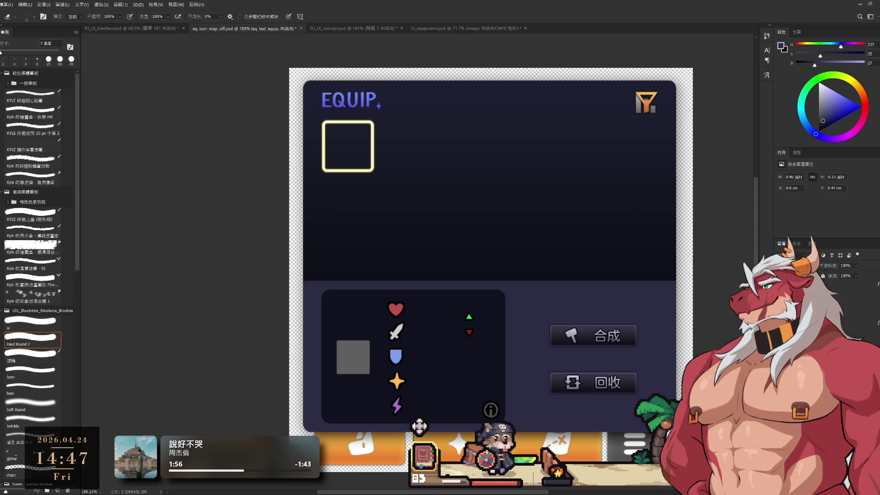
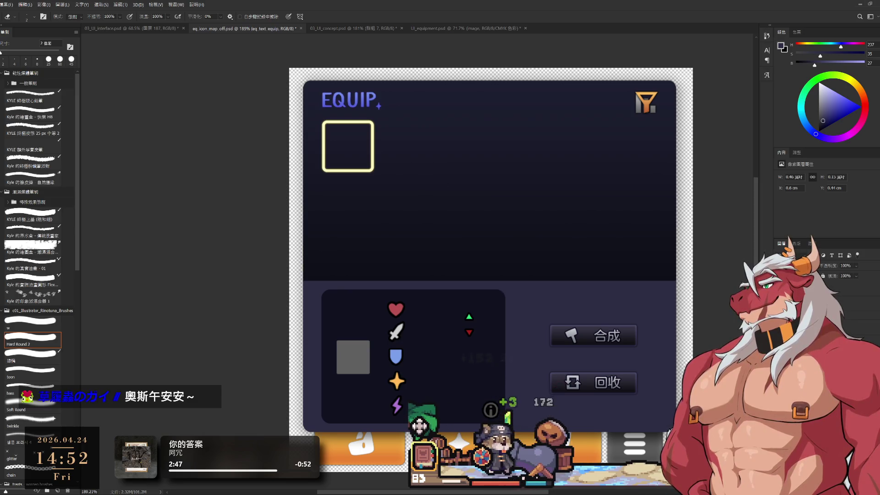
- Restore the EQUIP title and make the eq_icon_equipslot layer active
{"action": "key", "text": "ctrl+z"}
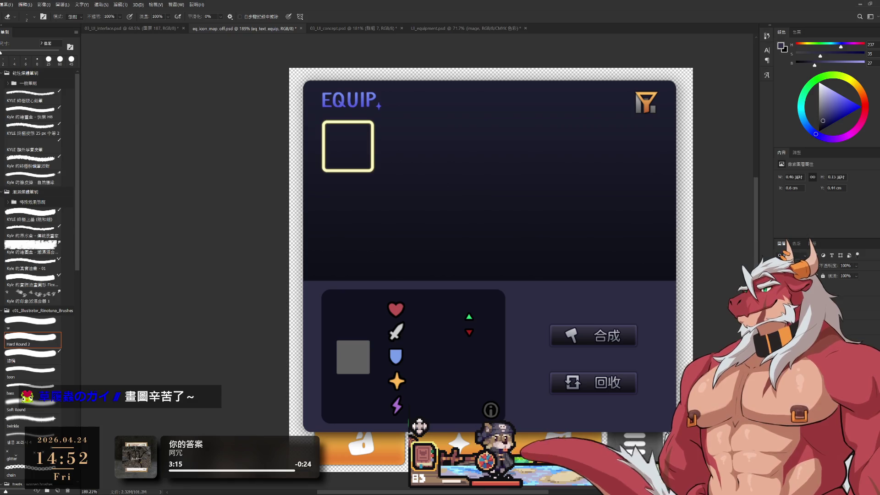
{"action": "key", "text": "alt+bracketleft"}
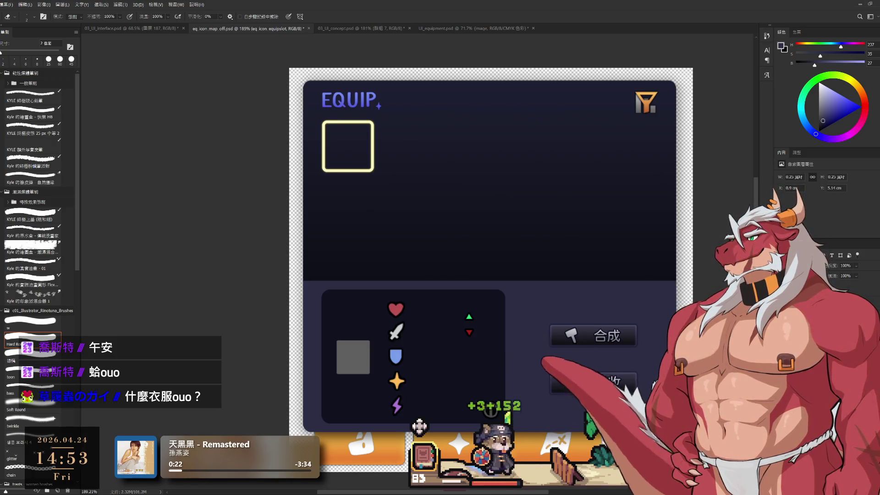
- Briefly hide and restore the stat icons and arrows, then select the 合成 craft button layer
{"action": "key", "text": "Delete"}
{"action": "key", "text": "ctrl+z"}
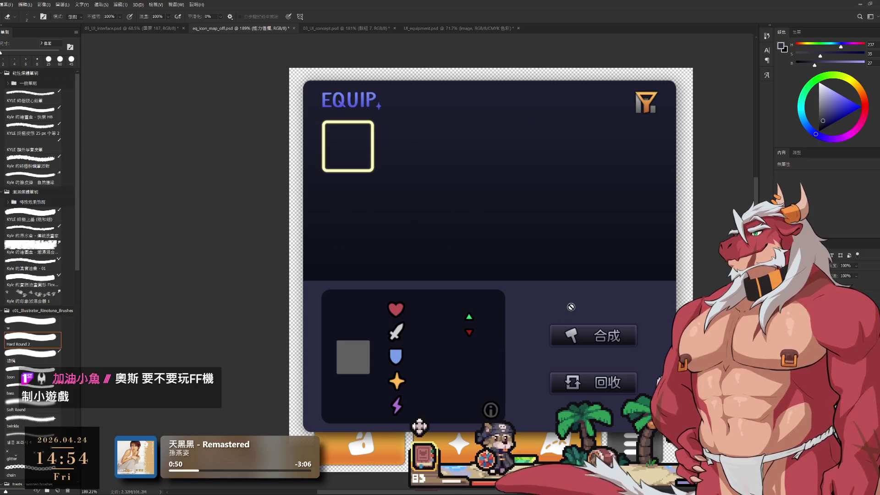
{"action": "scroll", "coordinate": [571, 306], "scroll_direction": "down", "scroll_amount": 1}
{"action": "scroll", "coordinate": [571, 306], "scroll_direction": "right", "scroll_amount": 1}
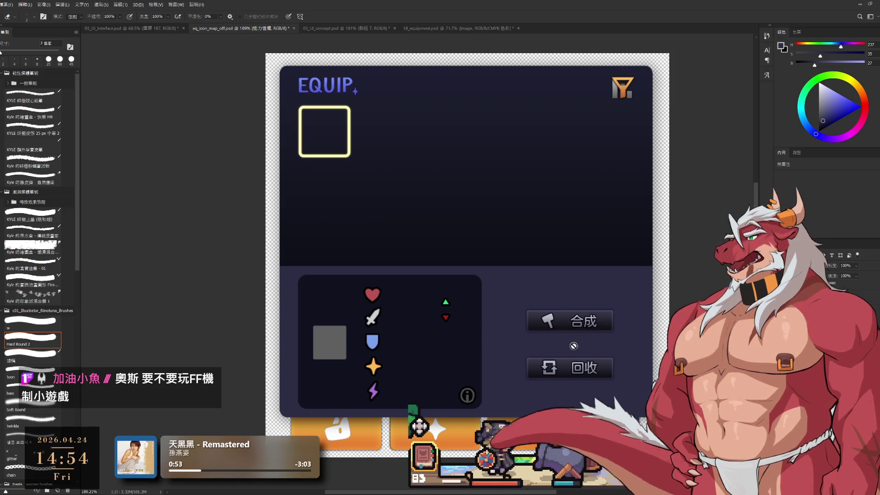
{"action": "left_click", "coordinate": [588, 326], "text": "ctrl"}
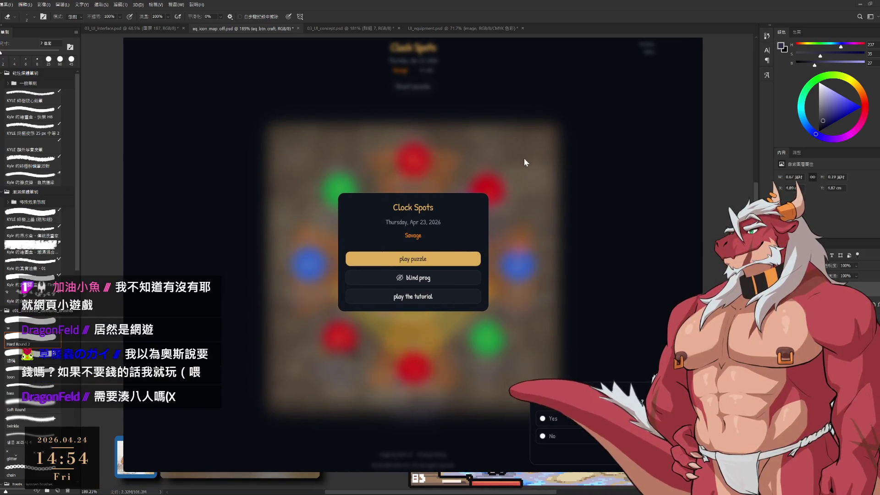
- Start today's Savage Clock Spots puzzle and read its clue keywords
{"action": "left_click", "coordinate": [441, 259]}
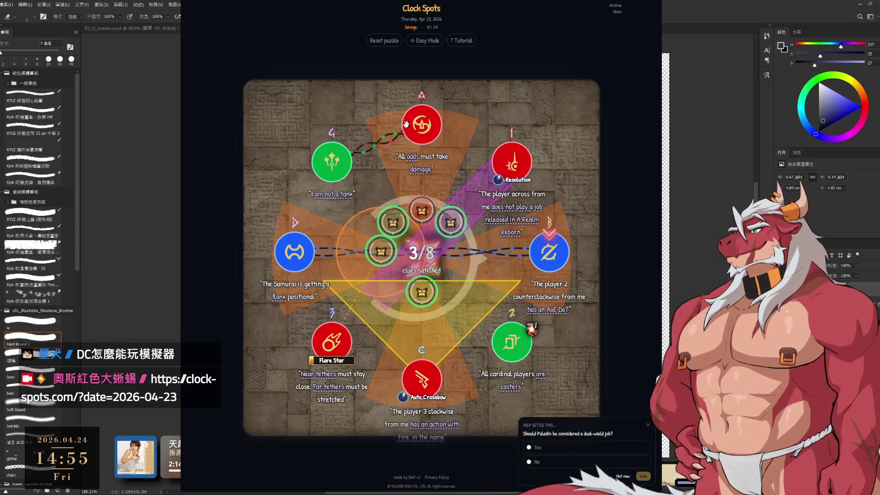
{"action": "mouse_move", "coordinate": [429, 168]}
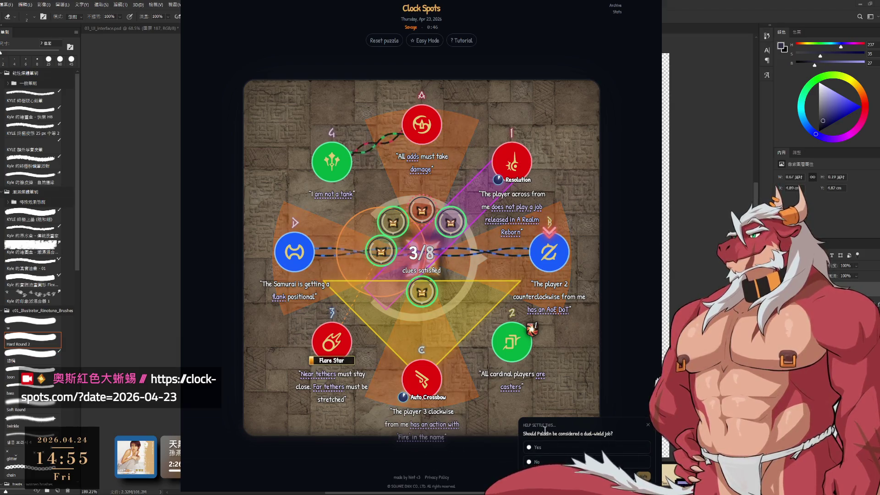
- Dismiss the help poll and icon palette, then reset and replay the puzzle with a fresh timer
{"action": "left_click", "coordinate": [560, 471]}
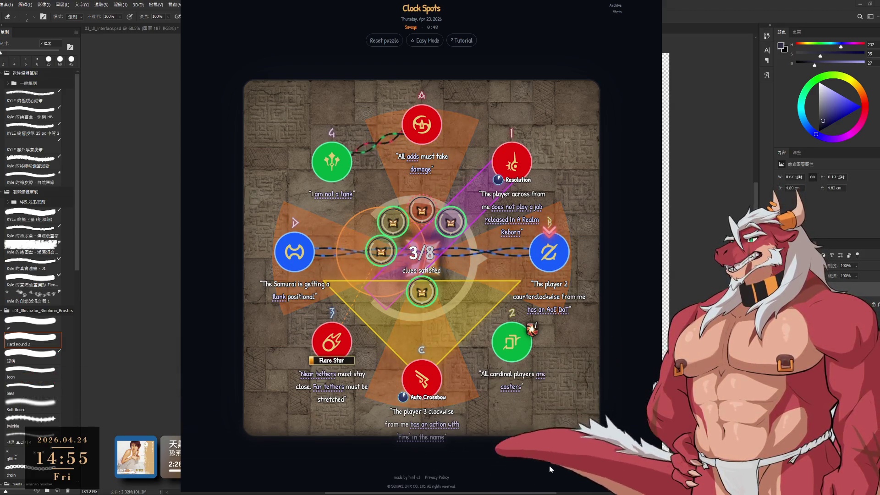
{"action": "mouse_move", "coordinate": [436, 447]}
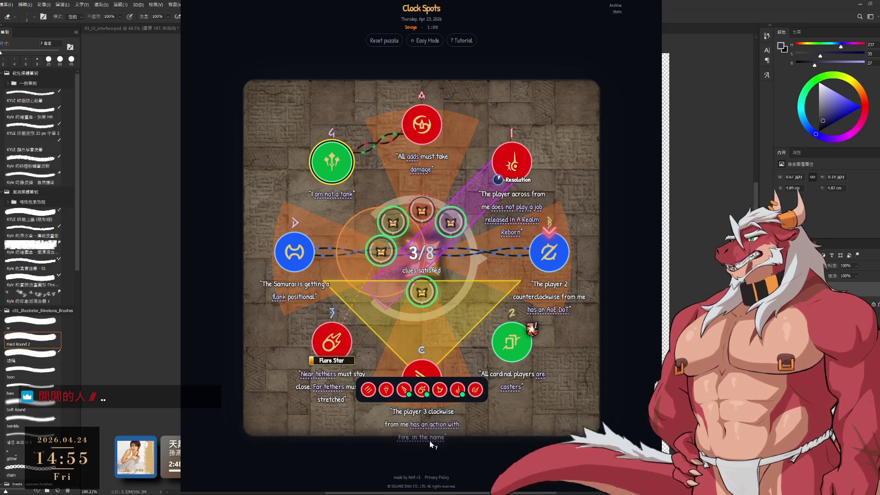
{"action": "left_click", "coordinate": [433, 444]}
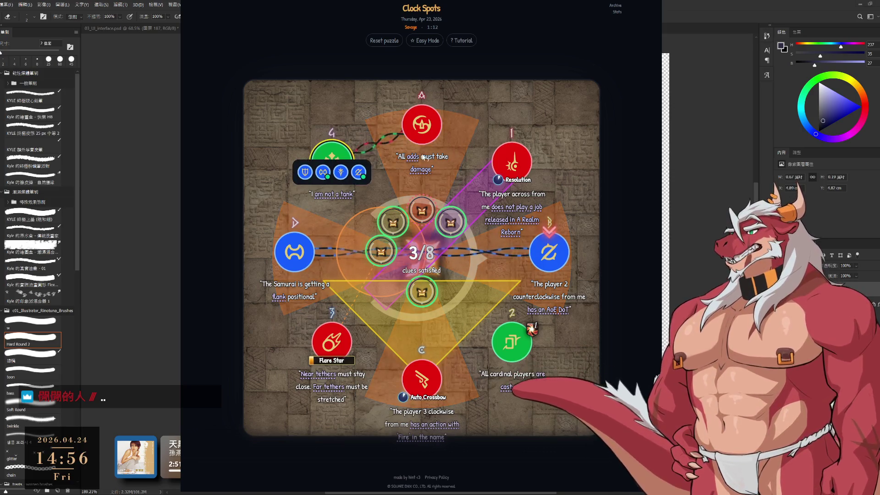
{"action": "left_click", "coordinate": [381, 42]}
{"action": "left_click", "coordinate": [435, 249]}
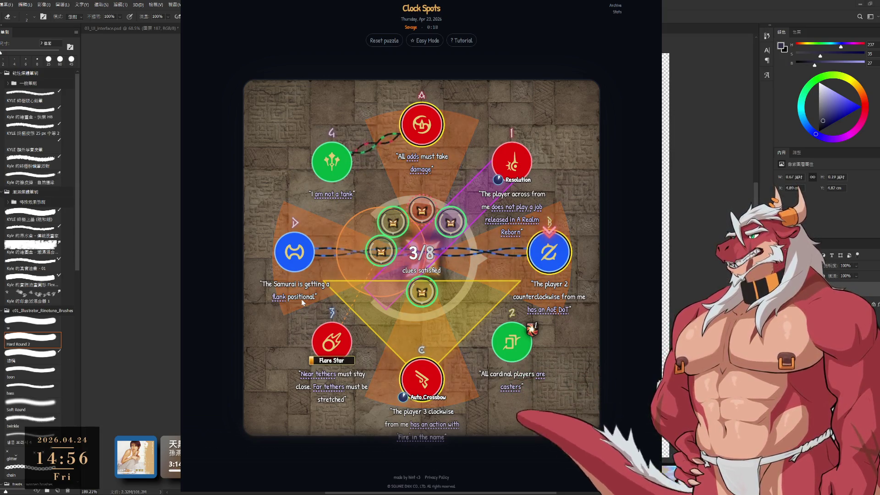
- Move the blue job and Auto Crossbow to spot 3, and check the right spot's role picker
{"action": "mouse_move", "coordinate": [294, 252]}
{"action": "left_mouse_down"}
{"action": "mouse_move", "coordinate": [353, 336]}
{"action": "mouse_move", "coordinate": [326, 344]}
{"action": "mouse_move", "coordinate": [405, 308]}
{"action": "left_mouse_up"}
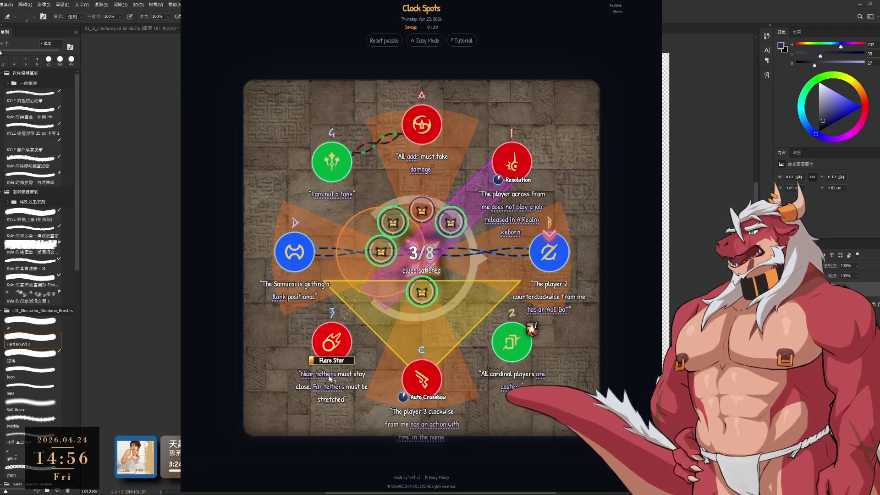
{"action": "mouse_move", "coordinate": [412, 375]}
{"action": "left_mouse_down"}
{"action": "mouse_move", "coordinate": [323, 349]}
{"action": "mouse_move", "coordinate": [369, 406]}
{"action": "left_mouse_up"}
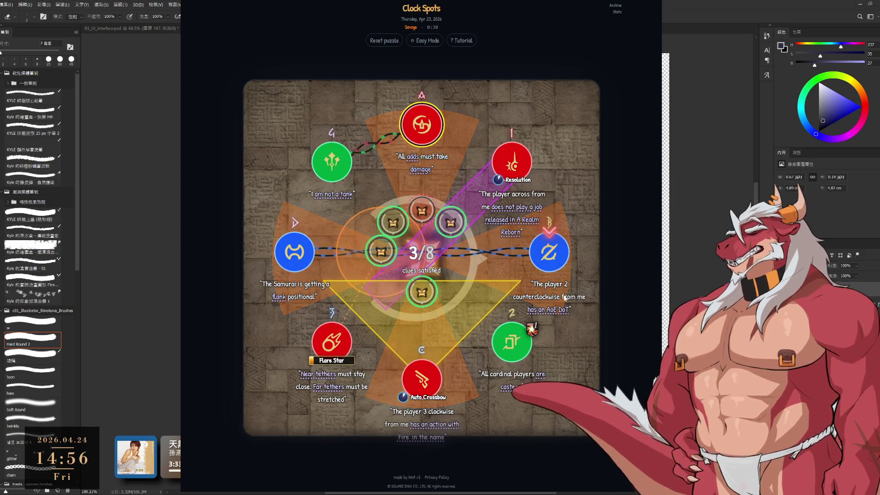
{"action": "mouse_move", "coordinate": [553, 306]}
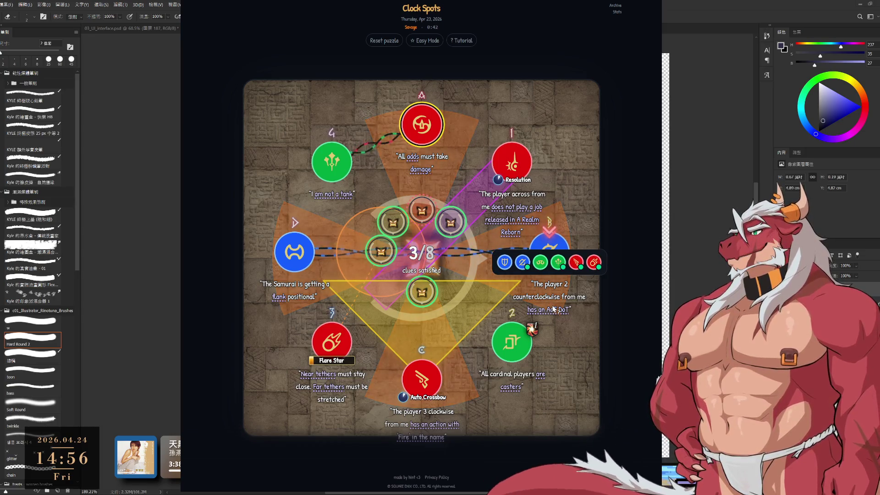
{"action": "left_click", "coordinate": [553, 271]}
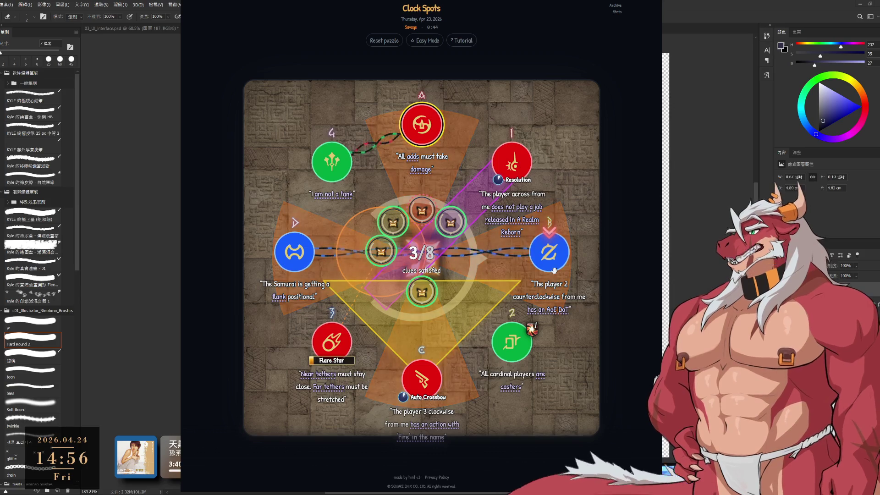
{"action": "left_click", "coordinate": [553, 270]}
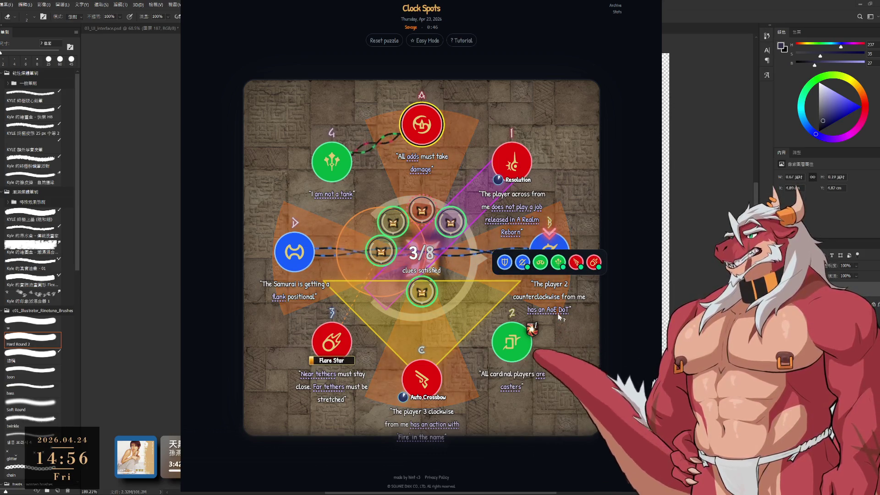
{"action": "left_click", "coordinate": [557, 317]}
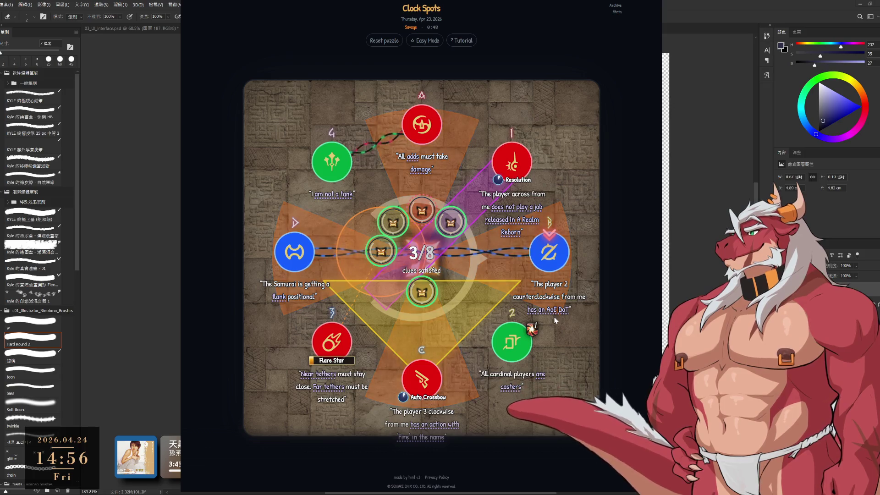
- Swap the blue and green jobs, leaving blue at spot 2 and green at spot B
{"action": "mouse_move", "coordinate": [549, 252]}
{"action": "left_mouse_down"}
{"action": "mouse_move", "coordinate": [518, 346]}
{"action": "mouse_move", "coordinate": [552, 287]}
{"action": "left_mouse_up"}
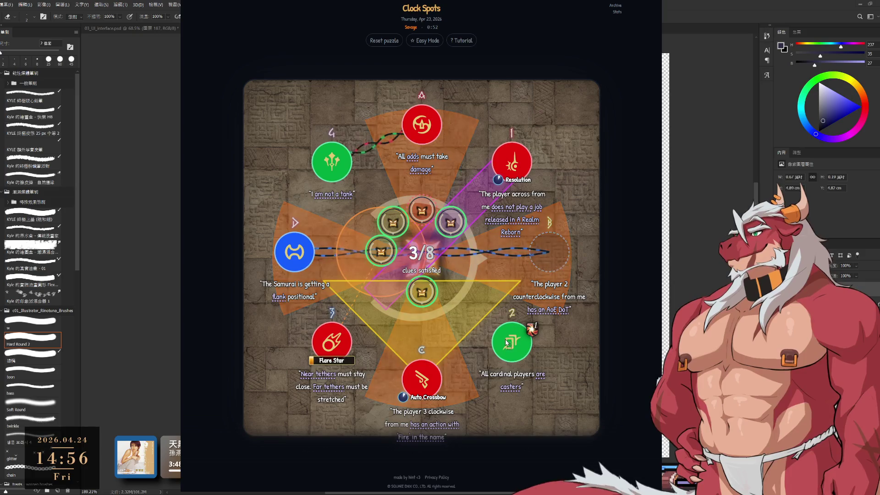
{"action": "left_click", "coordinate": [506, 341]}
{"action": "left_click", "coordinate": [549, 262]}
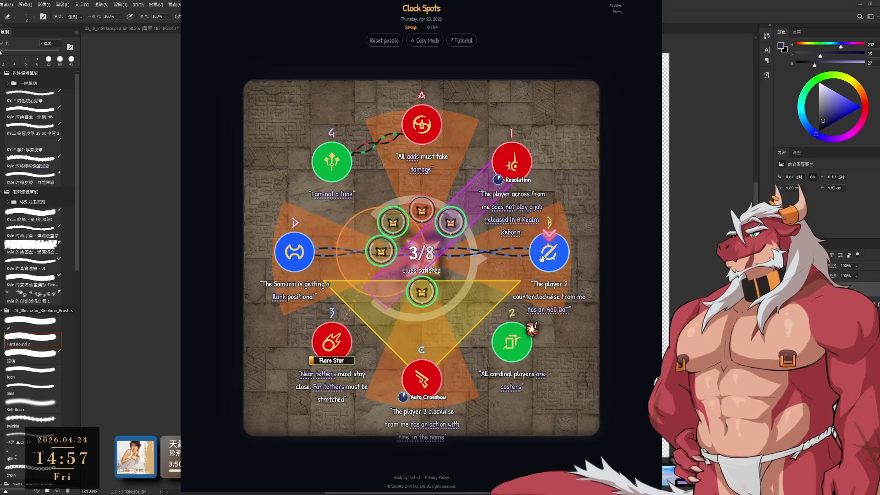
{"action": "mouse_move", "coordinate": [536, 253]}
{"action": "left_mouse_down"}
{"action": "mouse_move", "coordinate": [544, 253]}
{"action": "mouse_move", "coordinate": [536, 293]}
{"action": "mouse_move", "coordinate": [512, 341]}
{"action": "mouse_move", "coordinate": [519, 336]}
{"action": "left_mouse_up"}
{"action": "left_click", "coordinate": [519, 336]}
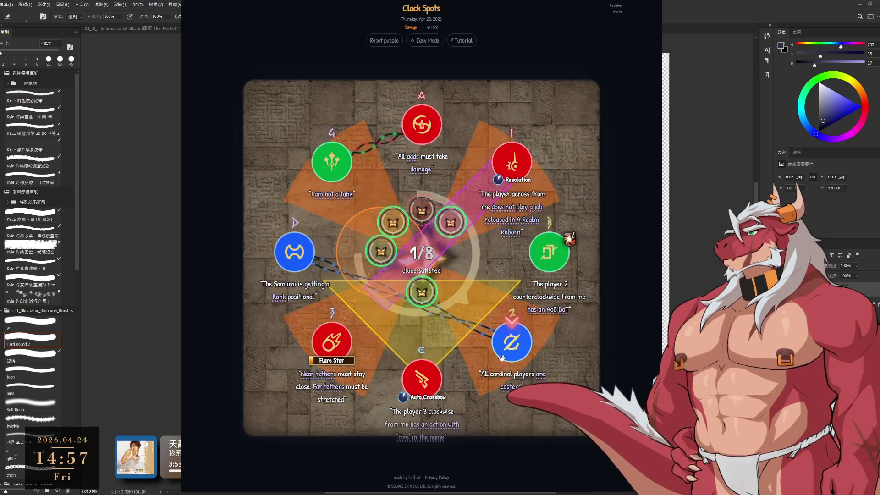
- Shuffle the blue job between the right and lower-right spots and clear spot 2's job
{"action": "left_click", "coordinate": [537, 271]}
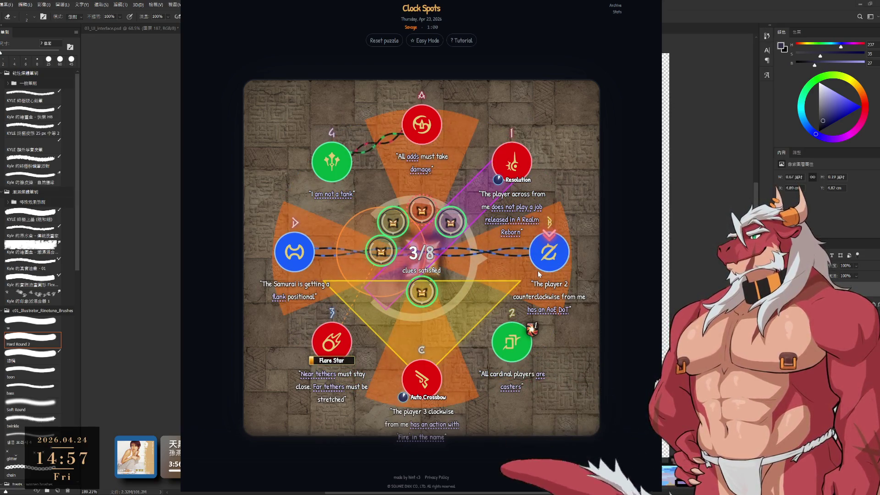
{"action": "left_click", "coordinate": [538, 270]}
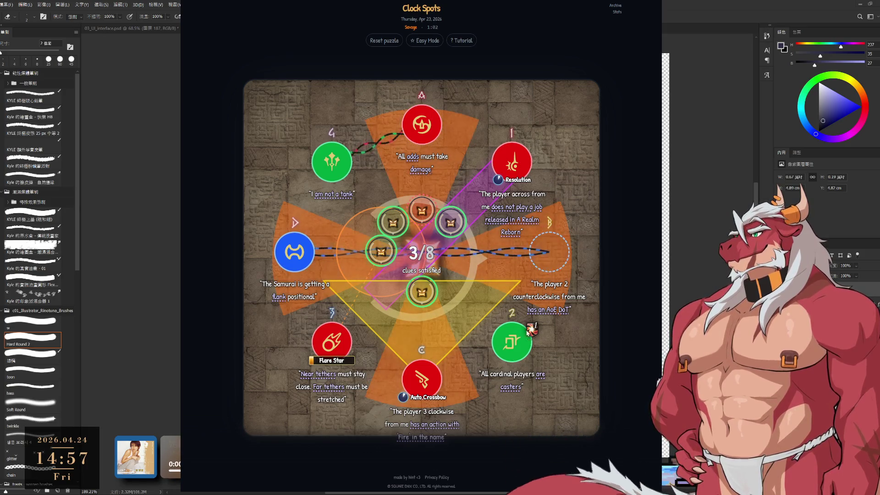
{"action": "left_click", "coordinate": [514, 347]}
{"action": "left_click", "coordinate": [544, 275]}
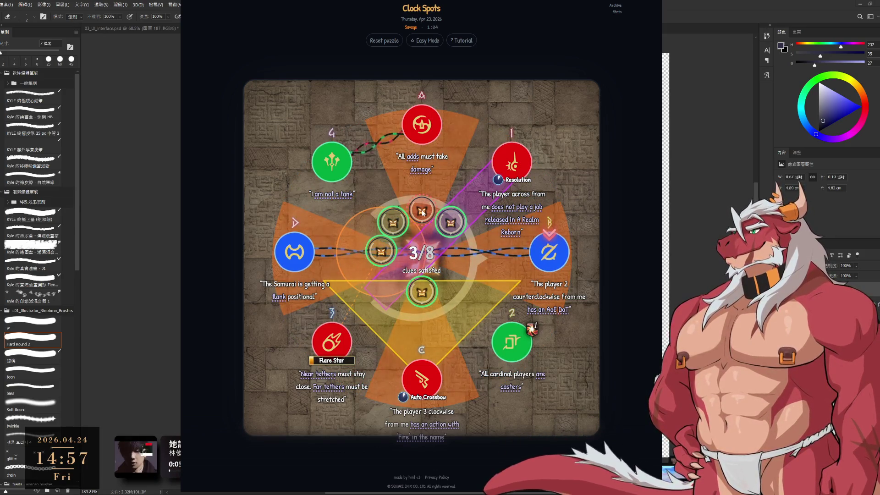
{"action": "left_click", "coordinate": [518, 355]}
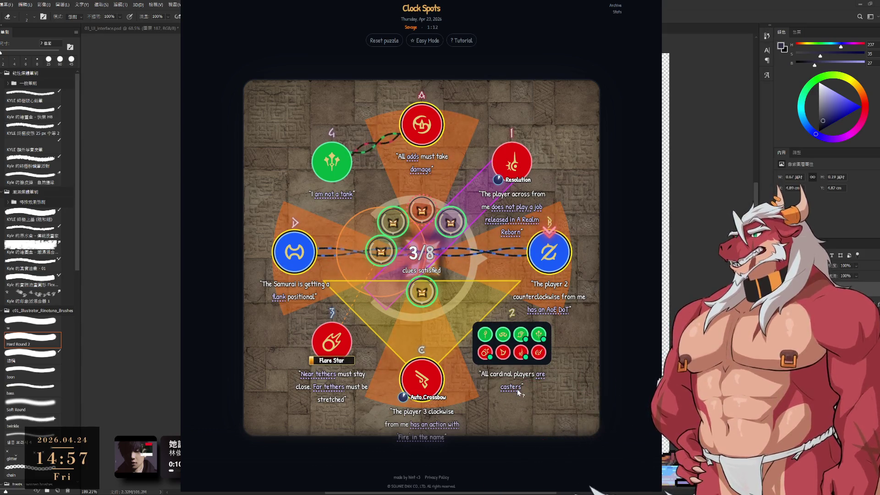
{"action": "left_click", "coordinate": [521, 334]}
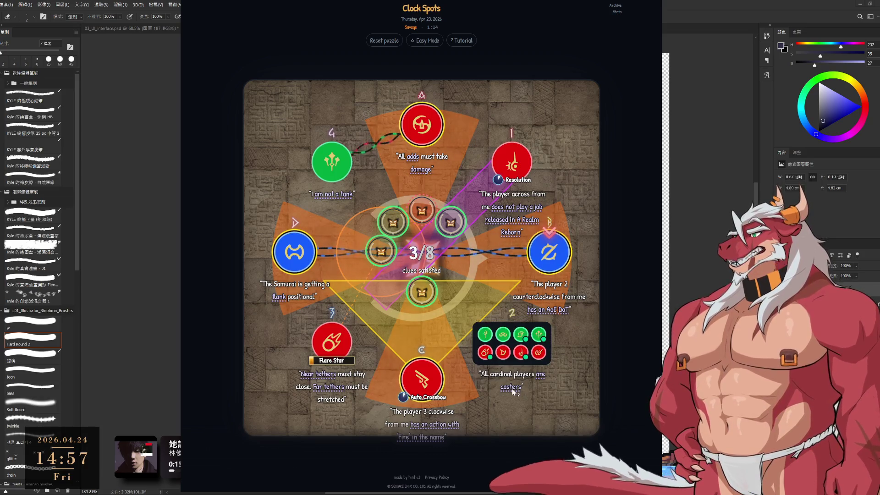
{"action": "left_click", "coordinate": [512, 341]}
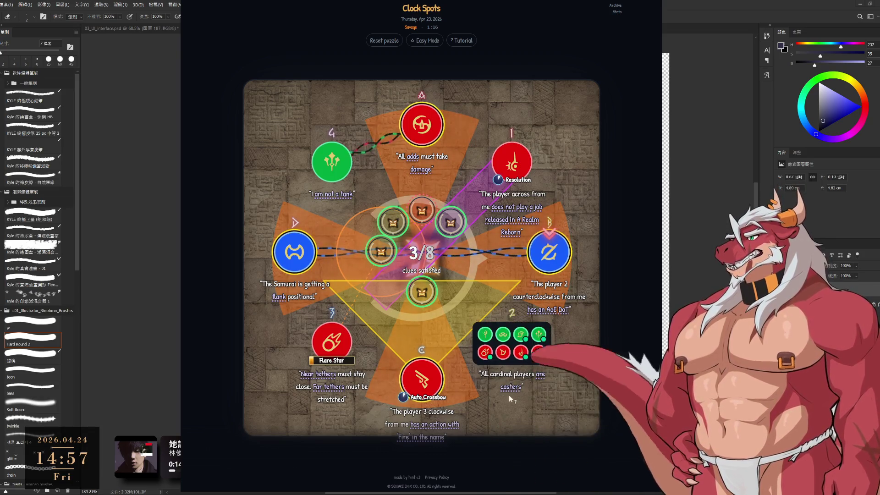
{"action": "right_click", "coordinate": [511, 342]}
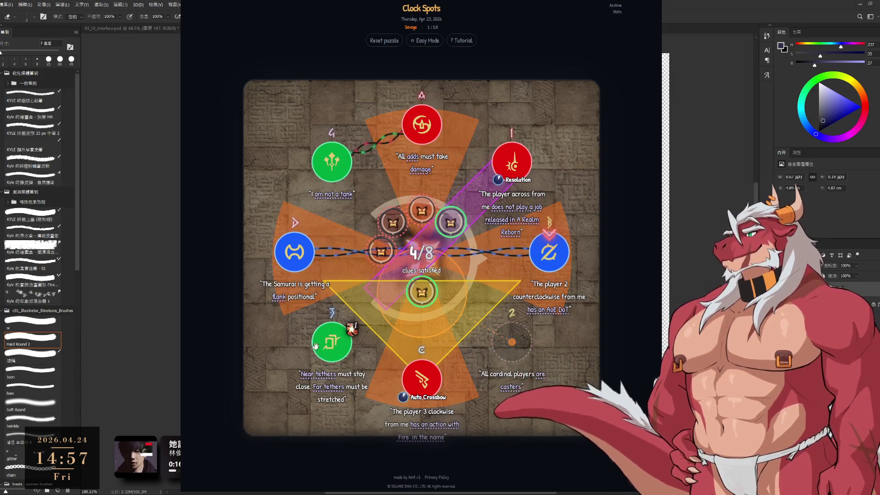
- Move Flare Star through spot 2 up to spot 4, and try relocating Auto Crossbow
{"action": "left_click_drag", "start_coordinate": [320, 347], "coordinate": [511, 341]}
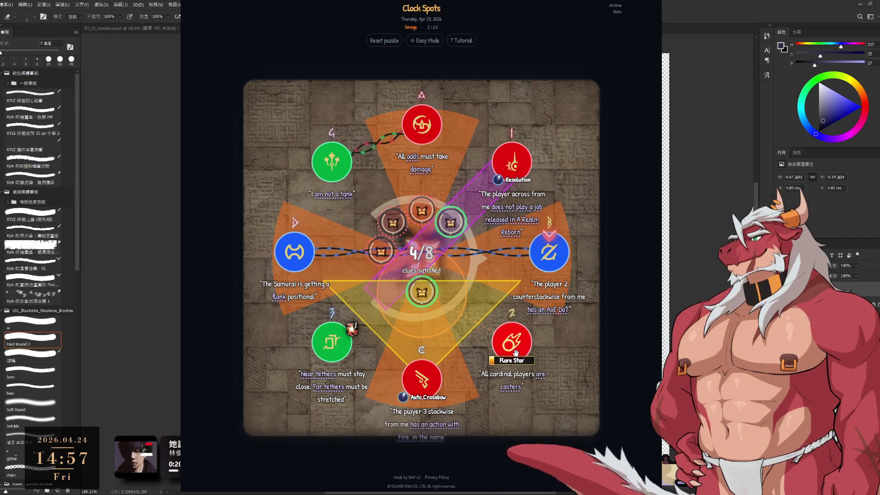
{"action": "mouse_move", "coordinate": [511, 341]}
{"action": "left_mouse_down"}
{"action": "mouse_move", "coordinate": [332, 341]}
{"action": "mouse_move", "coordinate": [332, 161]}
{"action": "mouse_move", "coordinate": [512, 162]}
{"action": "left_mouse_up"}
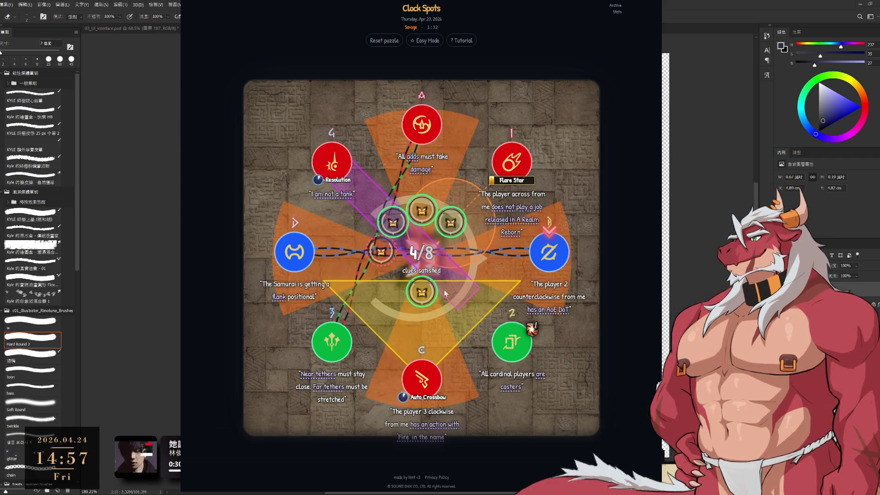
{"action": "mouse_move", "coordinate": [428, 393]}
{"action": "left_mouse_down"}
{"action": "mouse_move", "coordinate": [296, 274]}
{"action": "mouse_move", "coordinate": [426, 380]}
{"action": "mouse_move", "coordinate": [295, 255]}
{"action": "mouse_move", "coordinate": [422, 380]}
{"action": "left_mouse_up"}
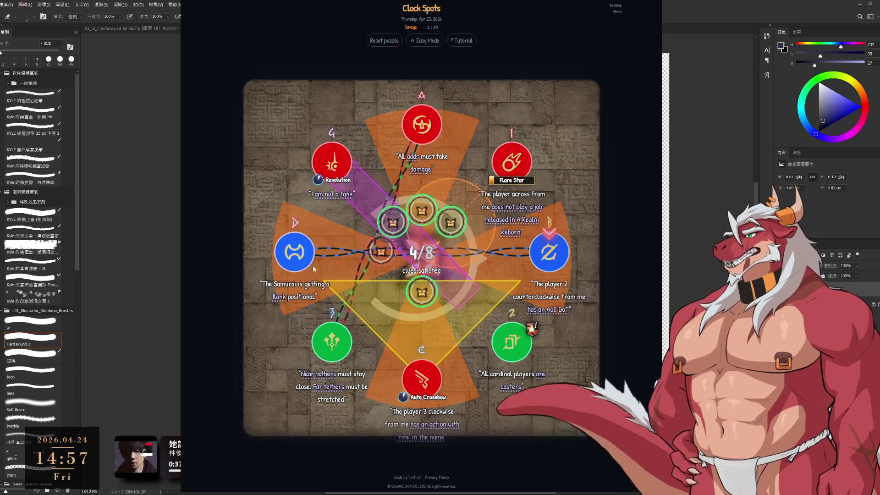
{"action": "mouse_move", "coordinate": [424, 428]}
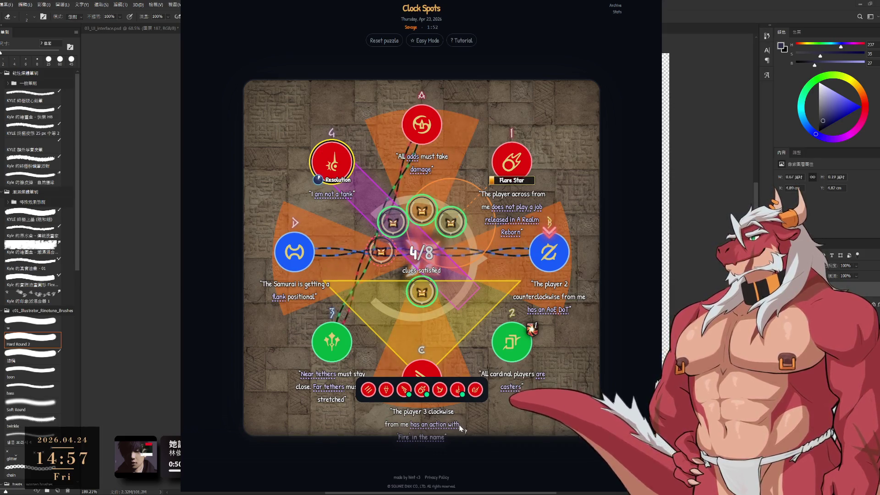
{"action": "left_click", "coordinate": [342, 157]}
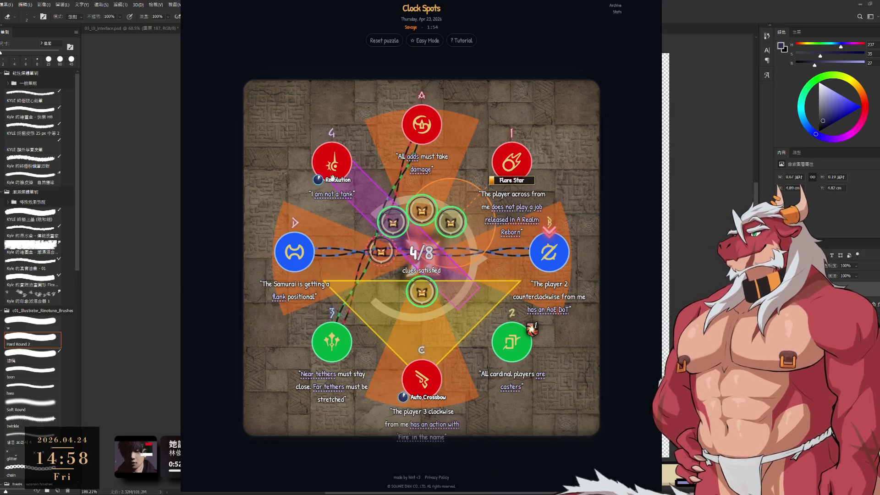
{"action": "left_click", "coordinate": [326, 159]}
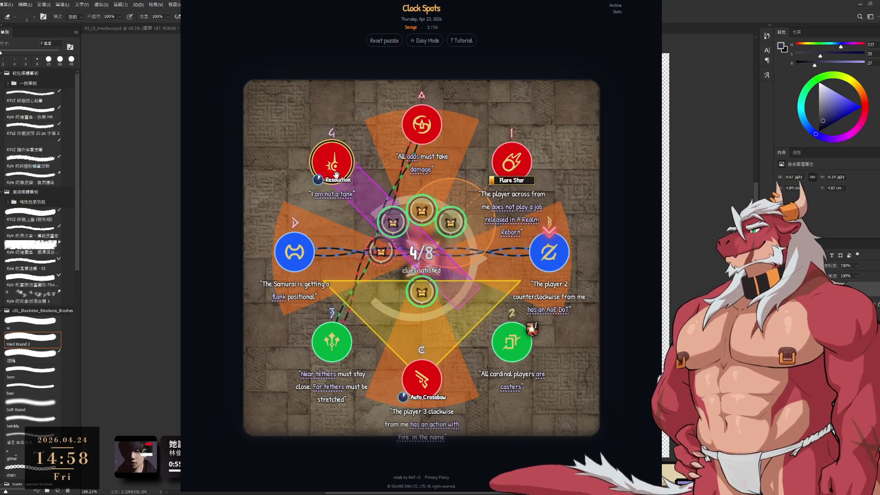
{"action": "left_click", "coordinate": [520, 204]}
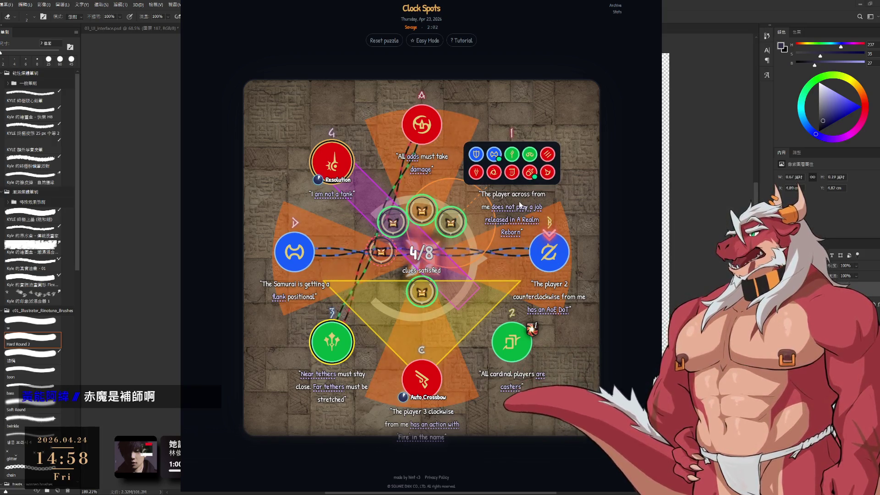
{"action": "left_click", "coordinate": [520, 205]}
{"action": "left_click", "coordinate": [515, 210]}
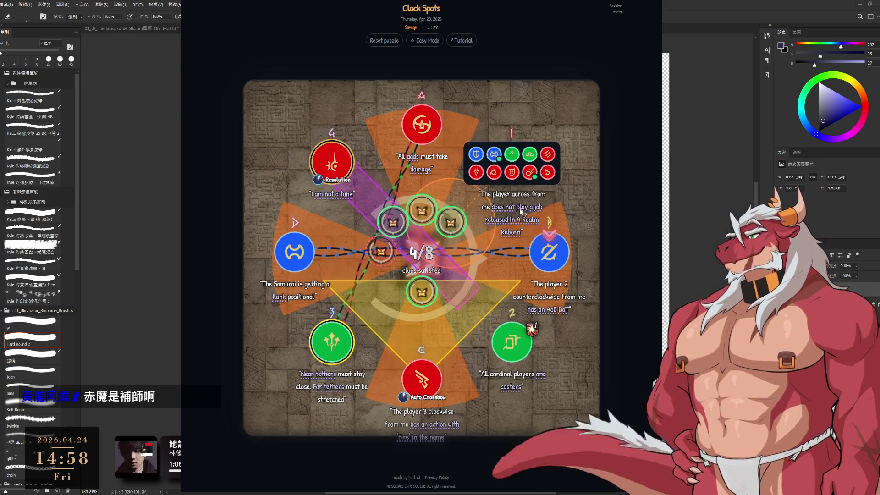
{"action": "left_click", "coordinate": [530, 172]}
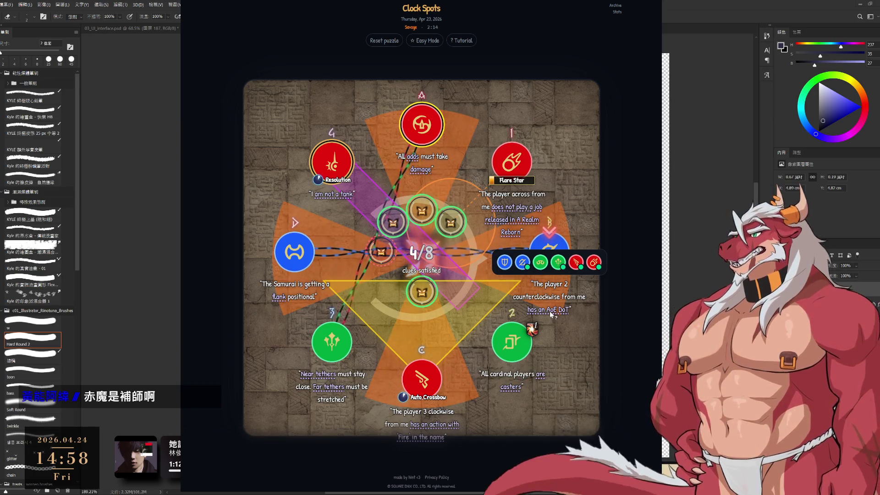
{"action": "left_click", "coordinate": [521, 262]}
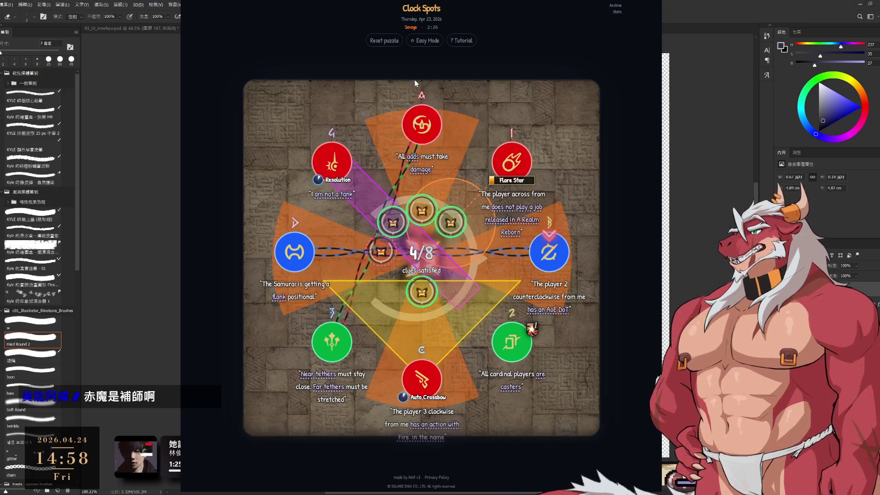
- Open the Clock Spots tutorial and advance through its intro tips to the swapping step
{"action": "left_click", "coordinate": [470, 42]}
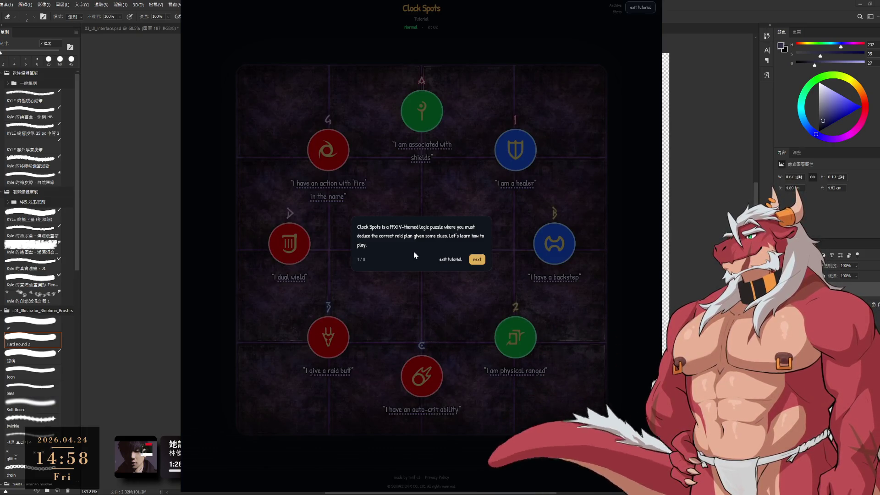
{"action": "left_click", "coordinate": [481, 264]}
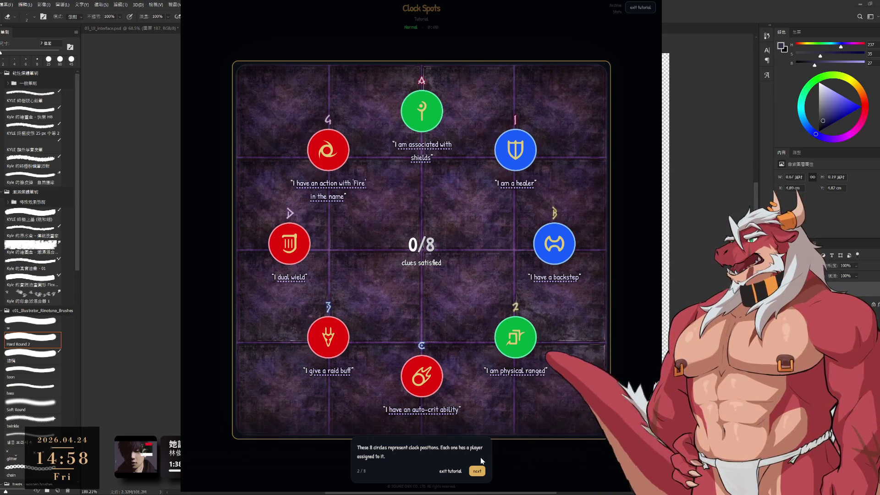
{"action": "left_click", "coordinate": [477, 471]}
{"action": "mouse_move", "coordinate": [394, 410]}
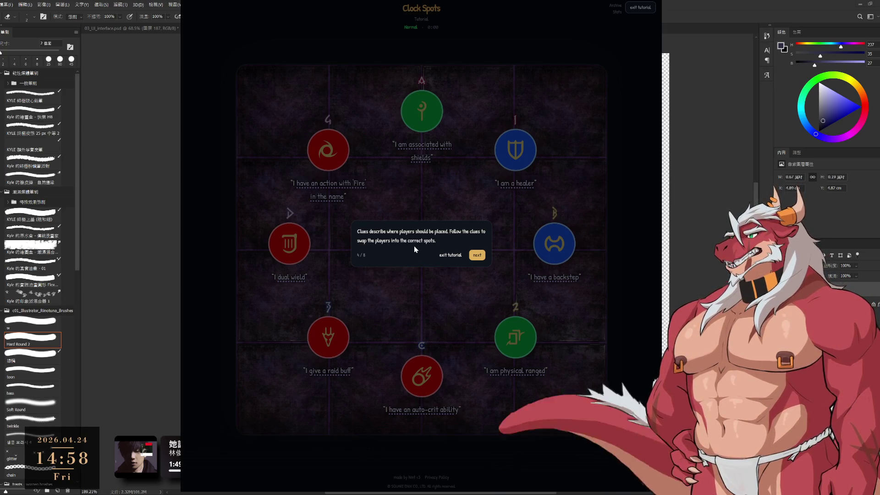
{"action": "left_click", "coordinate": [477, 255]}
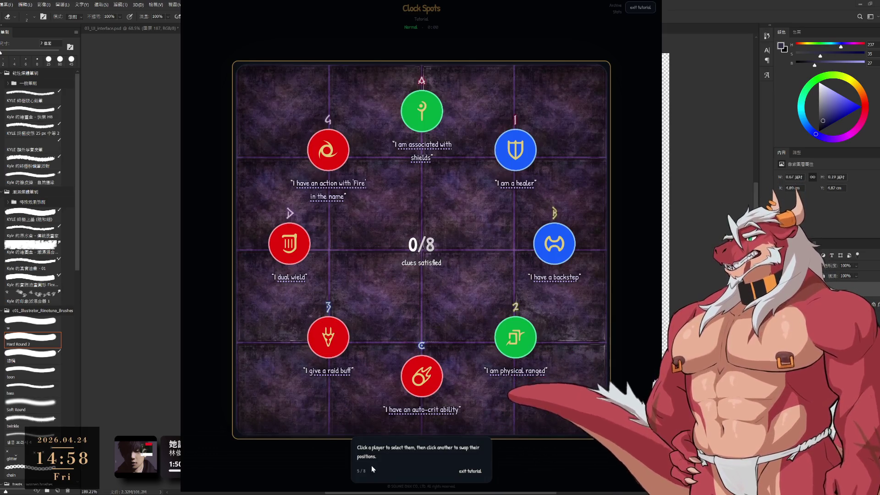
- Swap the physical-ranged, healer, shield and dual-wield players to reach 2 of 8 clues
{"action": "left_click", "coordinate": [517, 344]}
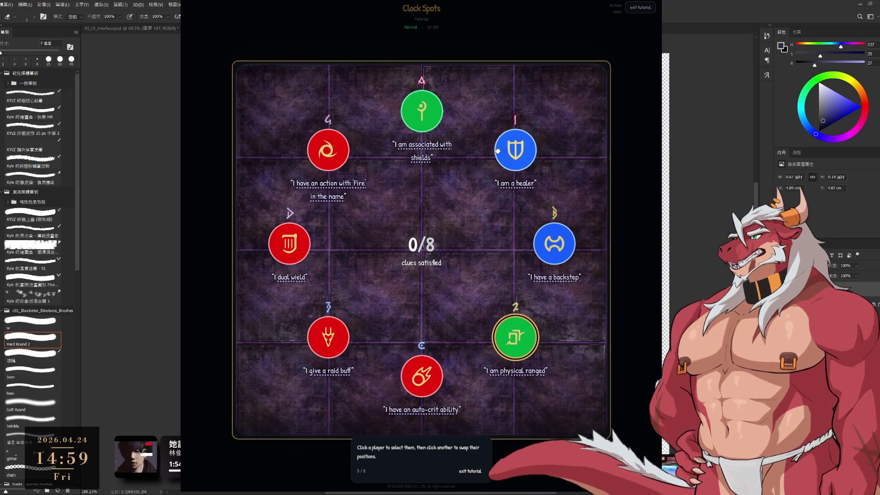
{"action": "left_click_drag", "start_coordinate": [511, 148], "coordinate": [519, 335]}
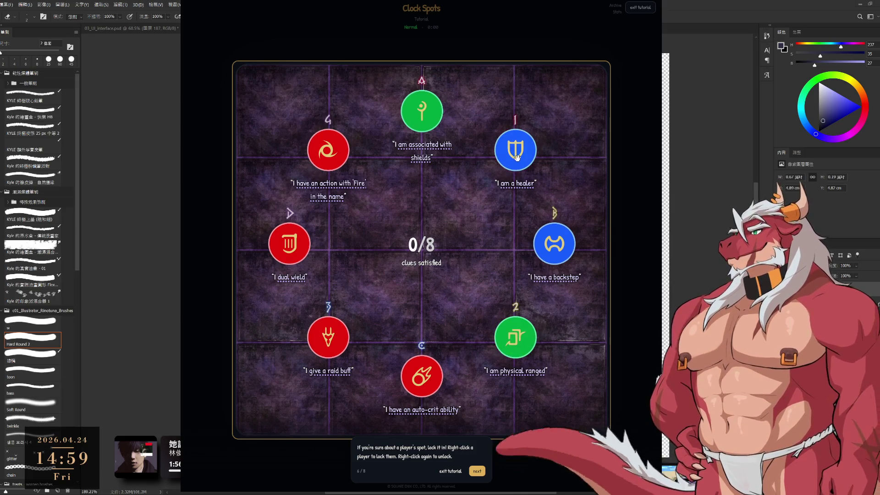
{"action": "left_click", "coordinate": [518, 335]}
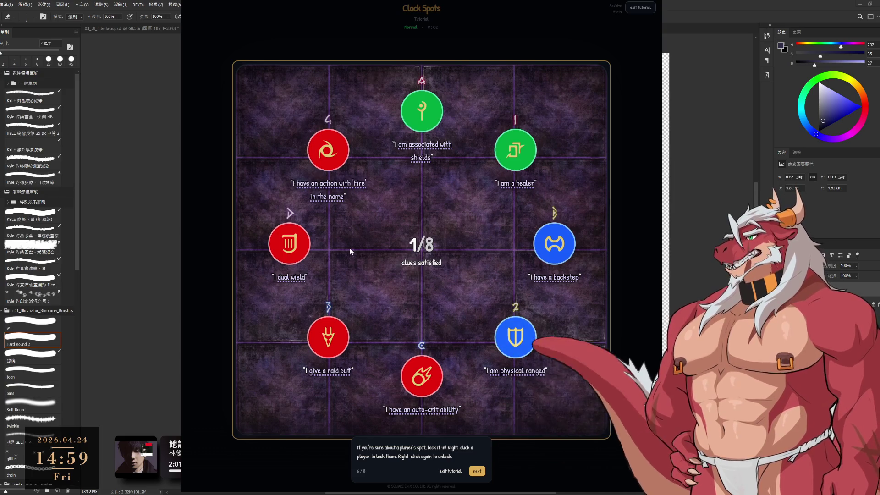
{"action": "left_click_drag", "start_coordinate": [296, 253], "coordinate": [521, 344]}
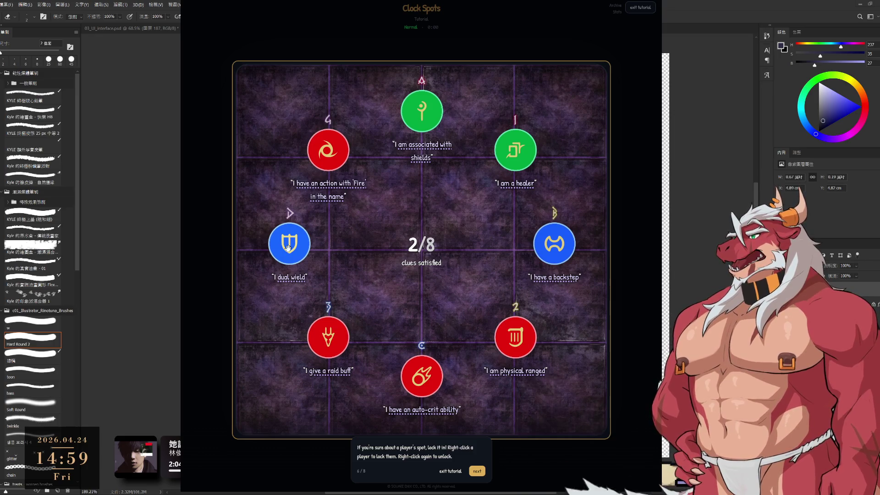
{"action": "left_click", "coordinate": [299, 247]}
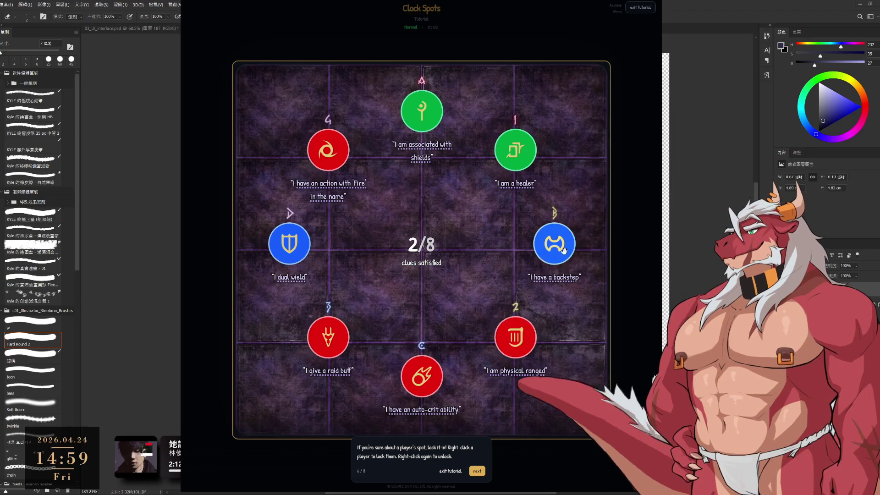
- Read the remaining tutorial tips through step 8/8 and start the practice board
{"action": "mouse_move", "coordinate": [553, 275]}
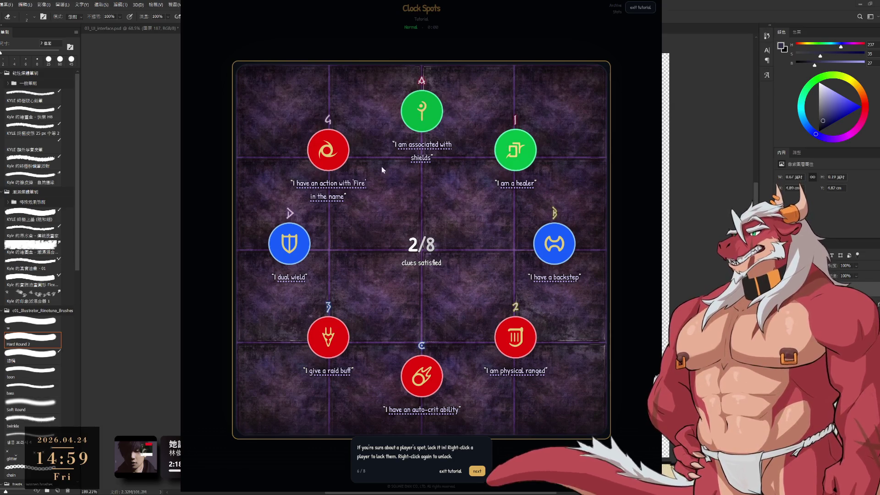
{"action": "mouse_move", "coordinate": [350, 186]}
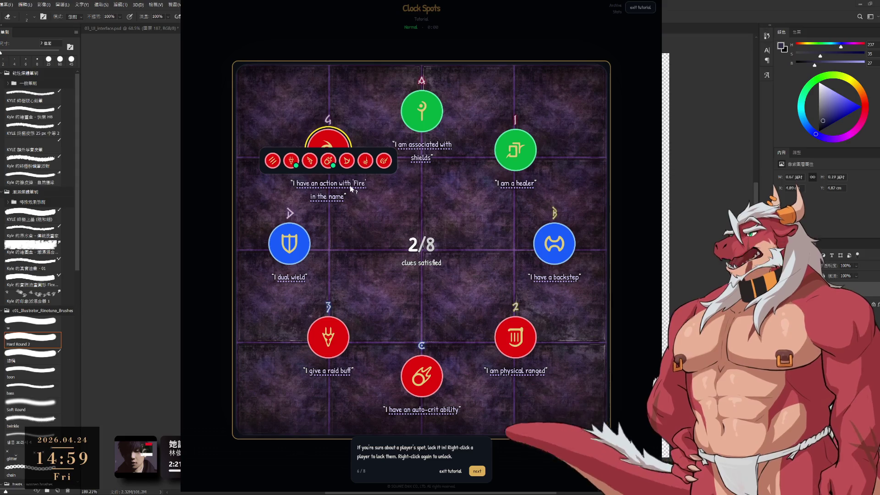
{"action": "mouse_move", "coordinate": [338, 377]}
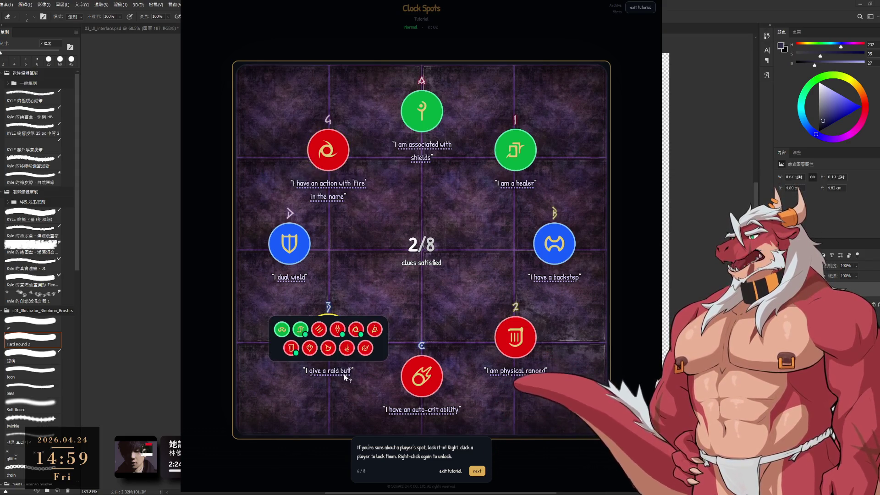
{"action": "mouse_move", "coordinate": [524, 383]}
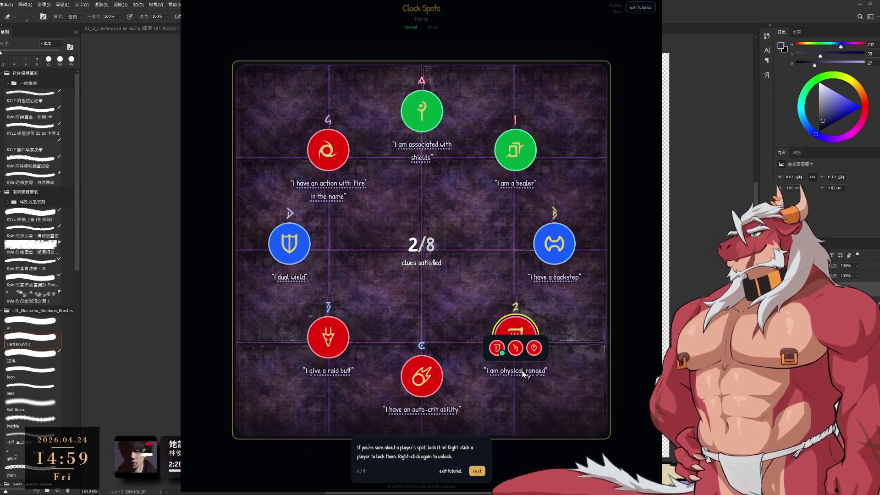
{"action": "mouse_move", "coordinate": [447, 412]}
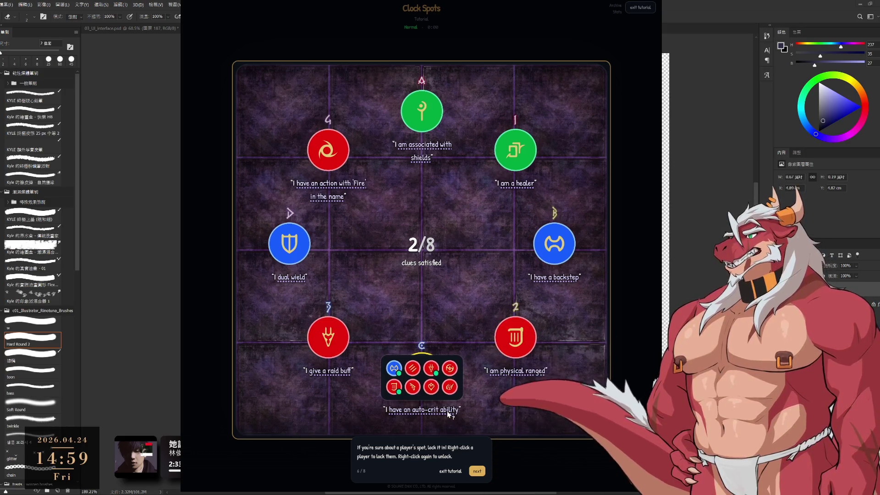
{"action": "left_click", "coordinate": [477, 471]}
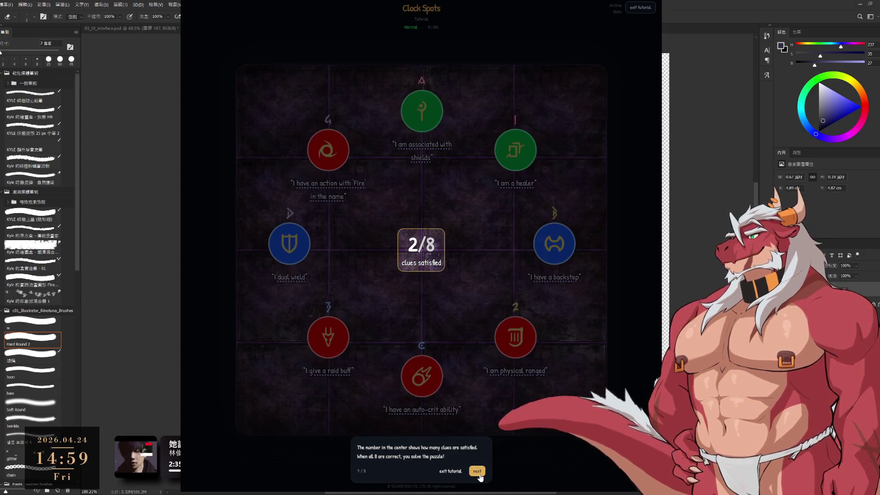
{"action": "left_click", "coordinate": [477, 471]}
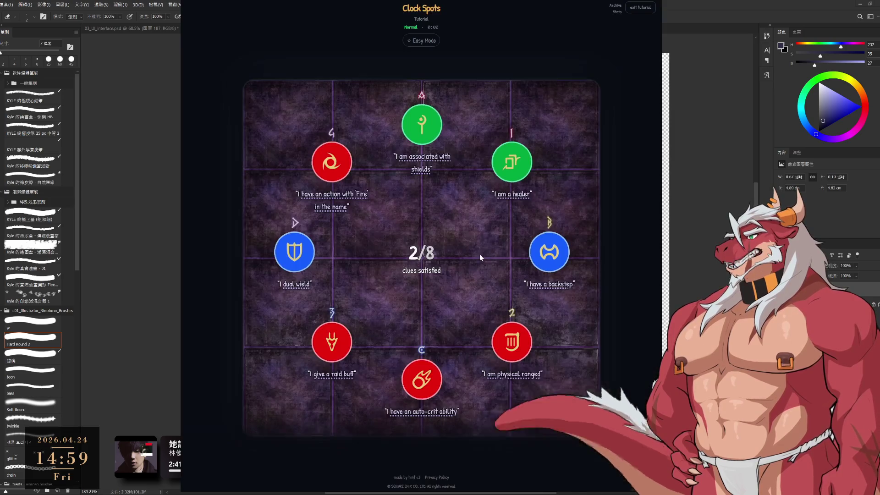
{"action": "left_click", "coordinate": [479, 256]}
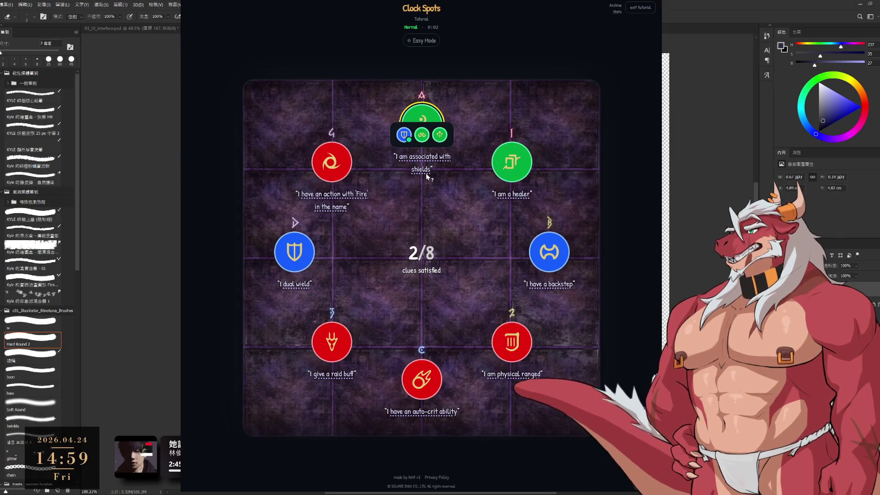
- Move the shield player to the top position and fill the empty bottom slot with the swirl job
{"action": "left_click", "coordinate": [440, 133]}
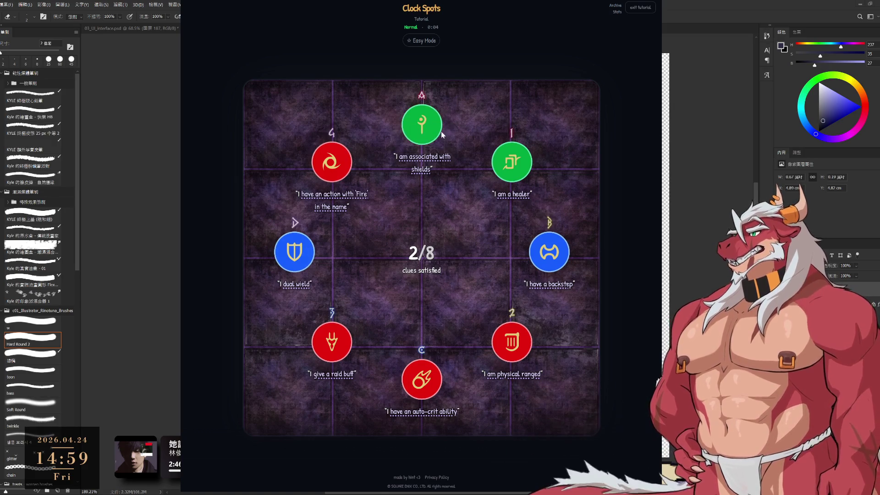
{"action": "left_click_drag", "start_coordinate": [298, 251], "coordinate": [433, 133]}
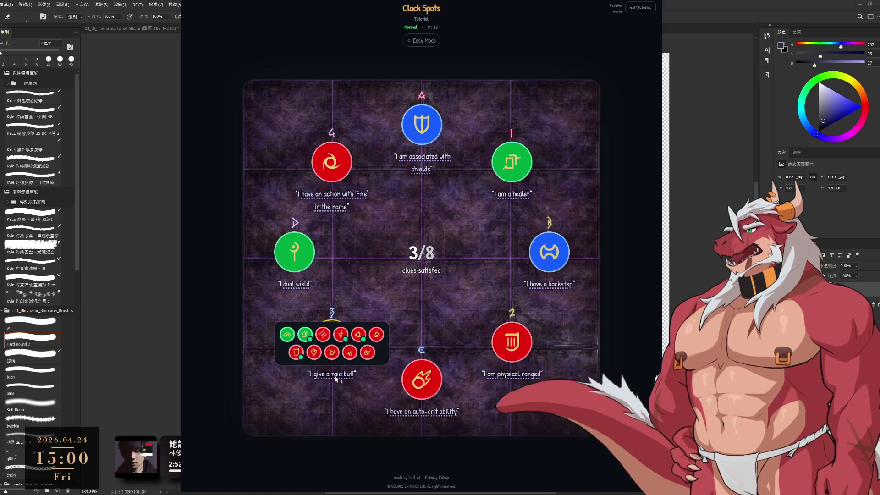
{"action": "mouse_move", "coordinate": [343, 209]}
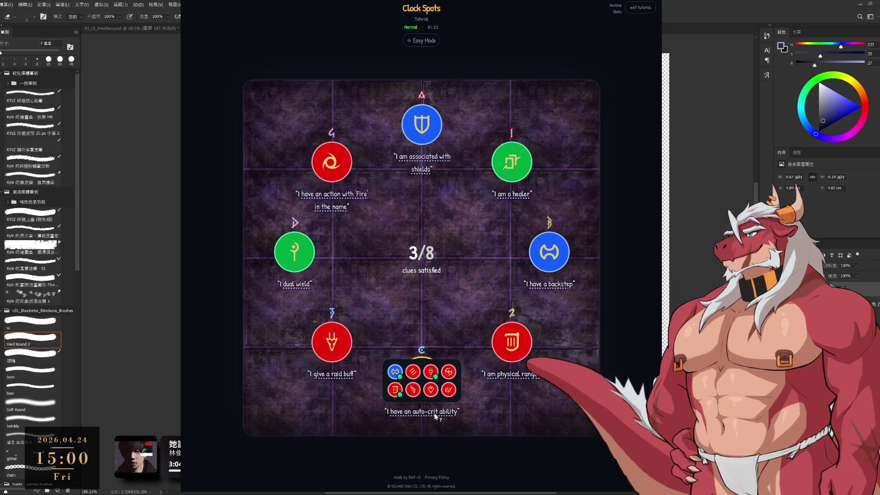
{"action": "left_click", "coordinate": [422, 379]}
{"action": "key", "text": "ctrl+z"}
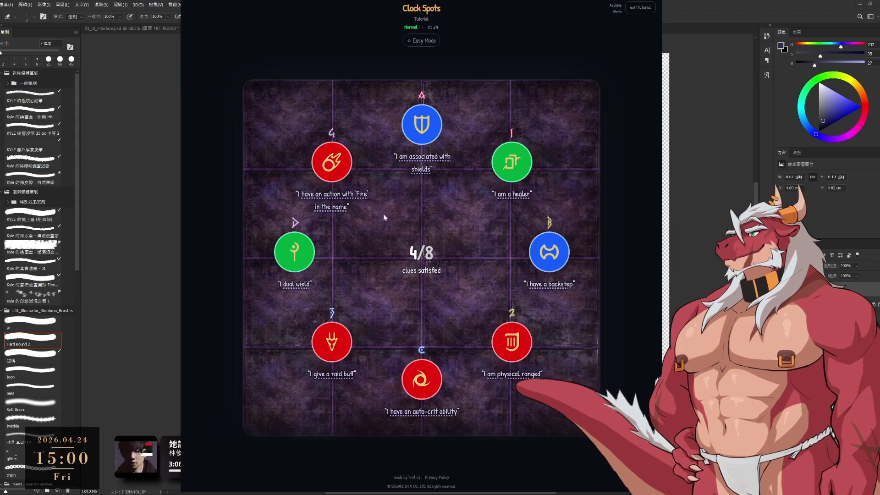
{"action": "mouse_move", "coordinate": [428, 416]}
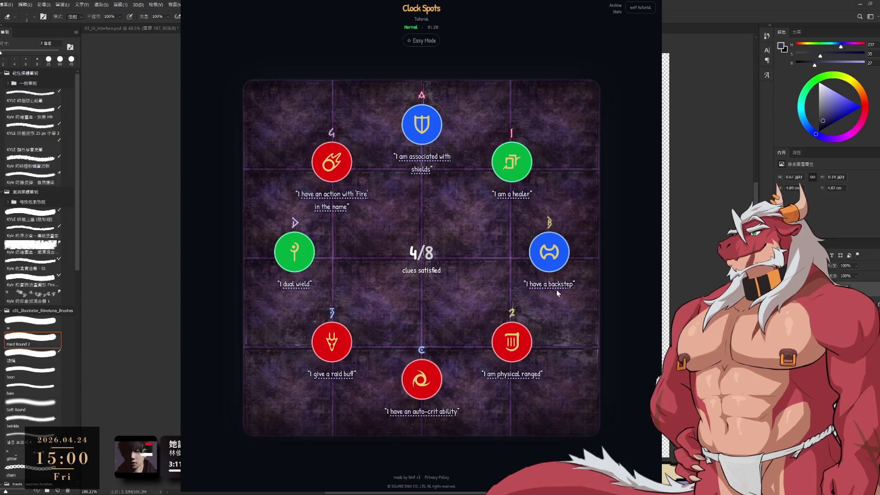
- Swap the backstep, raid buff, dual-wield and healer jobs to satisfy 8/8 clues, then exit the tutorial
{"action": "mouse_move", "coordinate": [549, 251]}
{"action": "left_mouse_down"}
{"action": "mouse_move", "coordinate": [509, 403]}
{"action": "mouse_move", "coordinate": [421, 379]}
{"action": "left_mouse_up"}
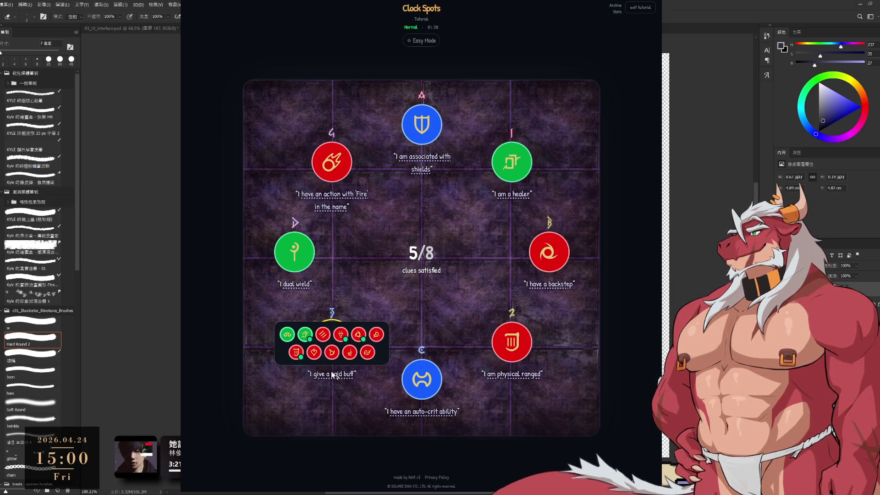
{"action": "left_click_drag", "start_coordinate": [332, 341], "coordinate": [549, 252]}
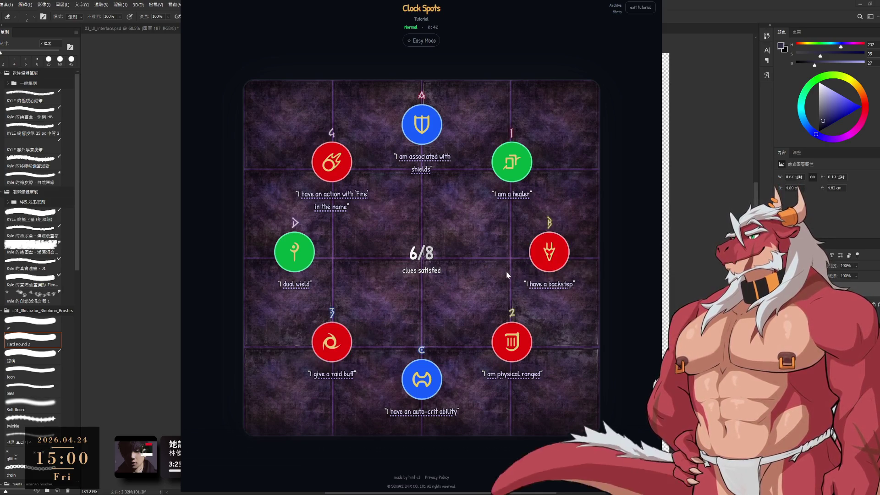
{"action": "mouse_move", "coordinate": [299, 287]}
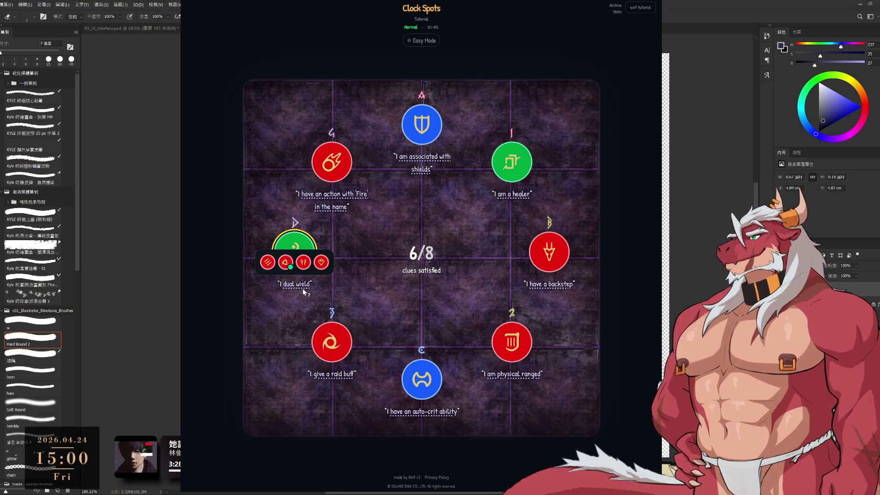
{"action": "left_click_drag", "start_coordinate": [332, 342], "coordinate": [295, 252]}
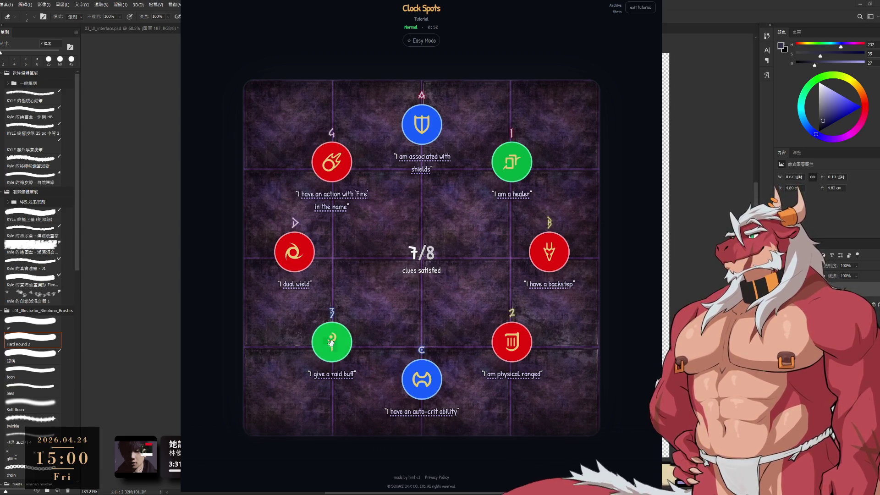
{"action": "left_click_drag", "start_coordinate": [332, 342], "coordinate": [512, 161]}
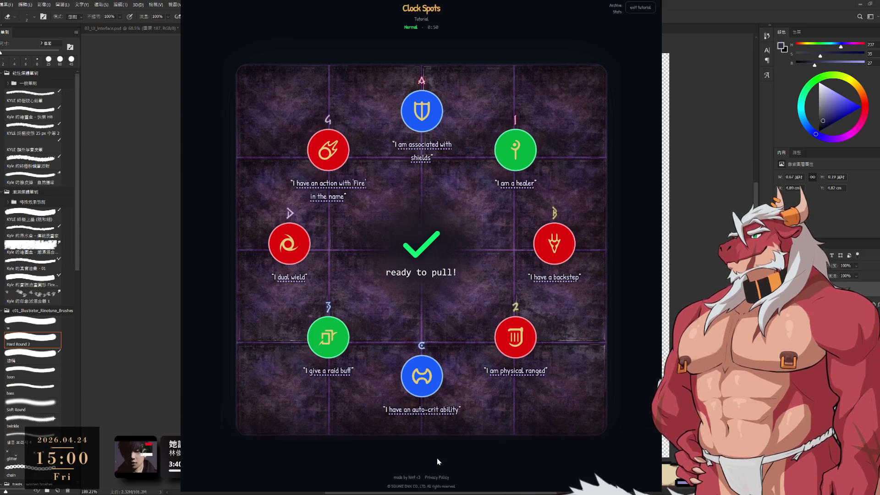
{"action": "left_click", "coordinate": [641, 8]}
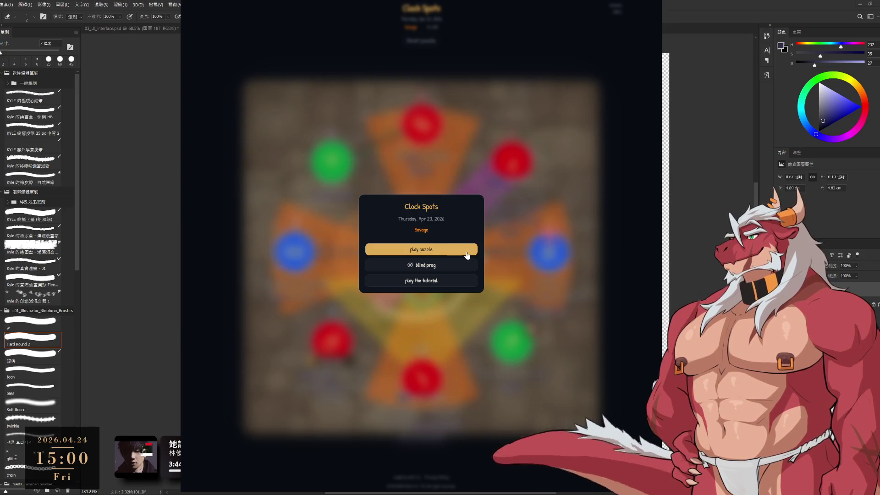
- Start the Thursday, Apr 23, 2026 Savage puzzle and read the underlined clue explanations
{"action": "left_click", "coordinate": [467, 252]}
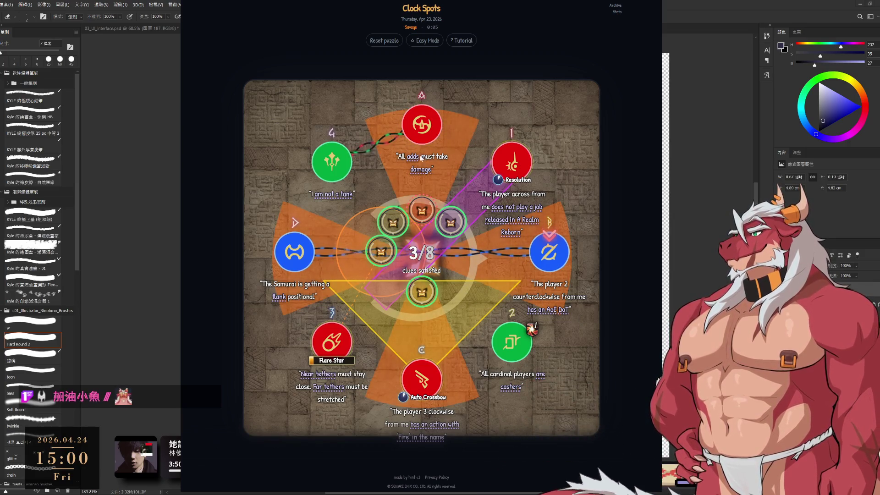
{"action": "mouse_move", "coordinate": [414, 160]}
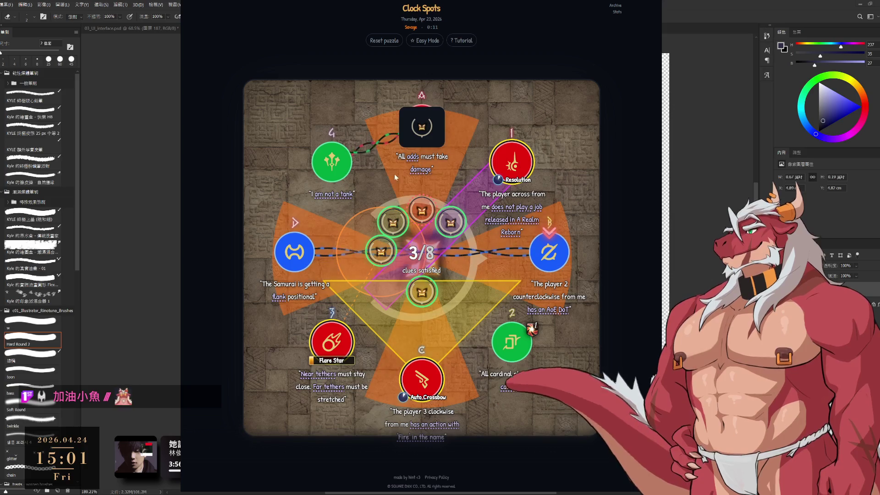
{"action": "mouse_move", "coordinate": [337, 198]}
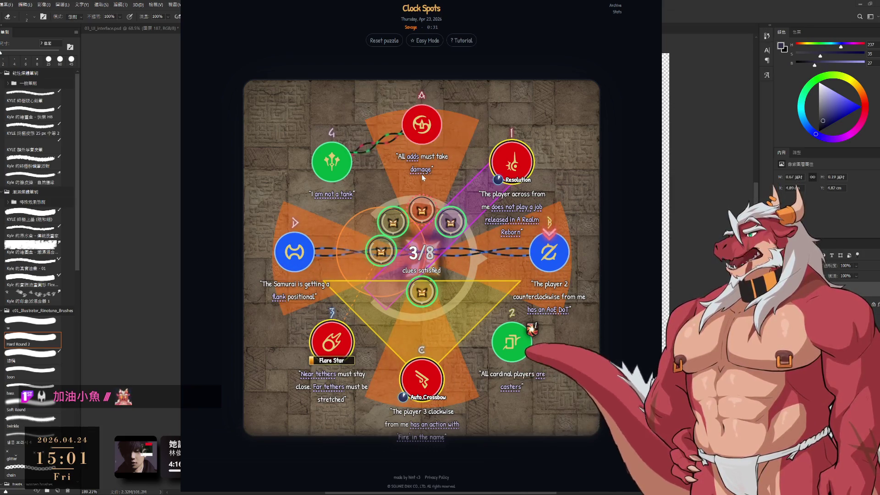
{"action": "mouse_move", "coordinate": [327, 391]}
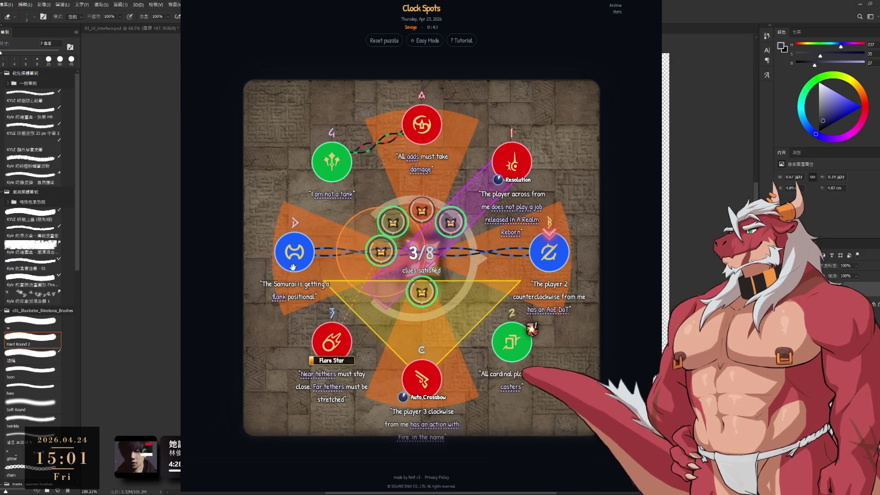
{"action": "mouse_move", "coordinate": [426, 411]}
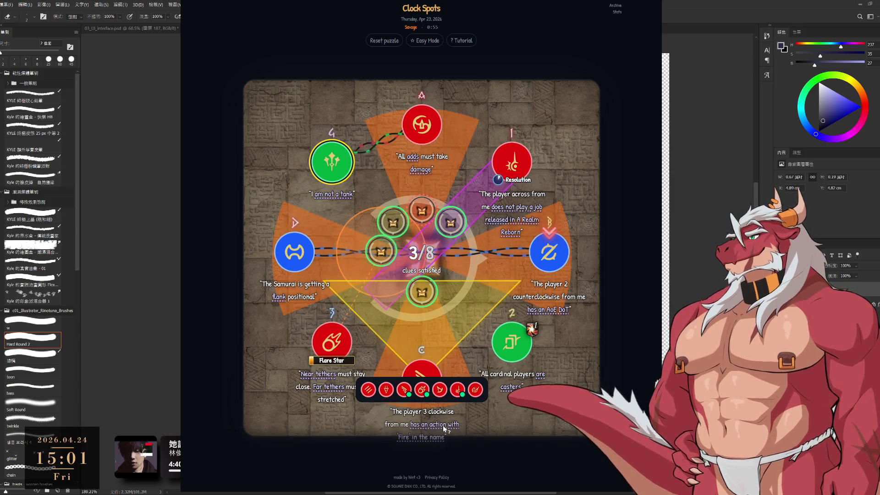
- Try swapping Flare Star and the healer between slots 3 and 4, then check the top slot's job options
{"action": "mouse_move", "coordinate": [331, 342]}
{"action": "left_mouse_down"}
{"action": "mouse_move", "coordinate": [326, 159]}
{"action": "mouse_move", "coordinate": [330, 337]}
{"action": "left_mouse_up"}
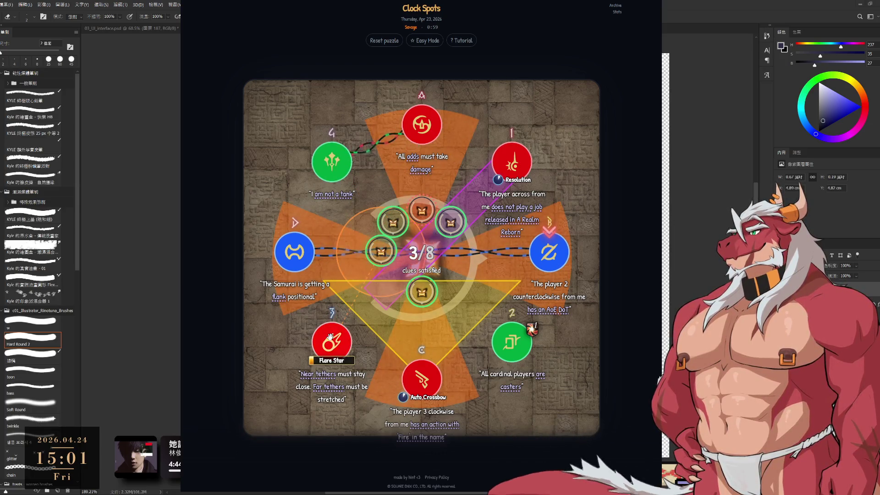
{"action": "mouse_move", "coordinate": [317, 166]}
{"action": "left_mouse_down"}
{"action": "mouse_move", "coordinate": [331, 339]}
{"action": "mouse_move", "coordinate": [331, 163]}
{"action": "mouse_move", "coordinate": [513, 163]}
{"action": "mouse_move", "coordinate": [331, 161]}
{"action": "left_mouse_up"}
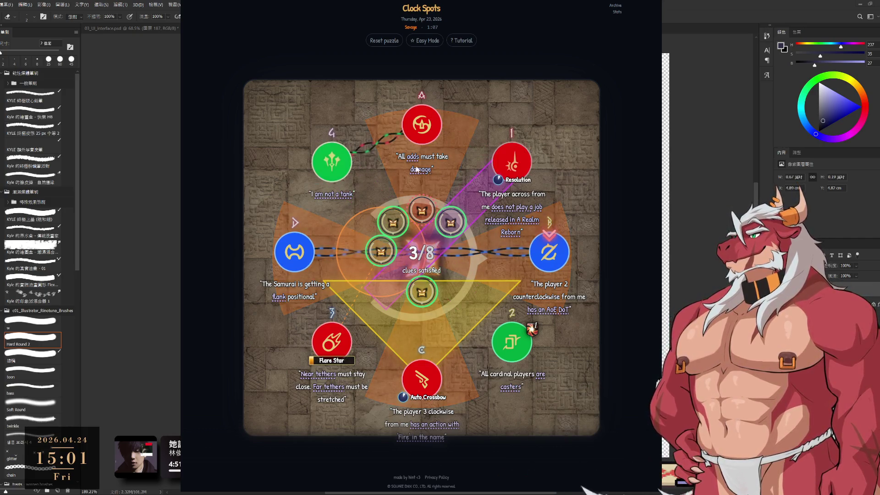
{"action": "left_click", "coordinate": [422, 127]}
{"action": "left_click", "coordinate": [418, 172]}
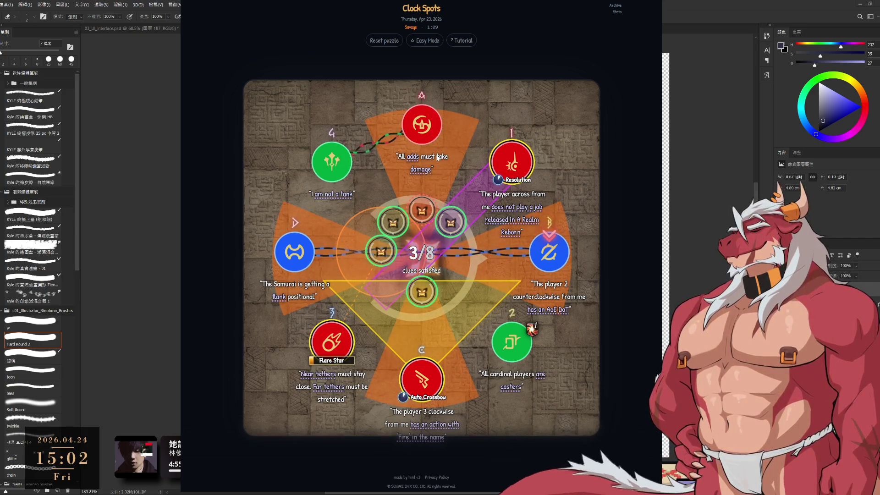
{"action": "left_click", "coordinate": [438, 158]}
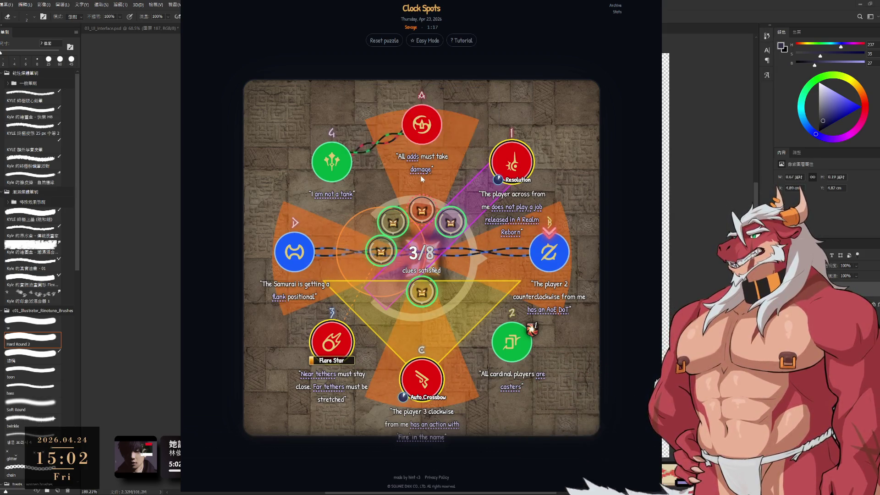
{"action": "mouse_move", "coordinate": [418, 171]}
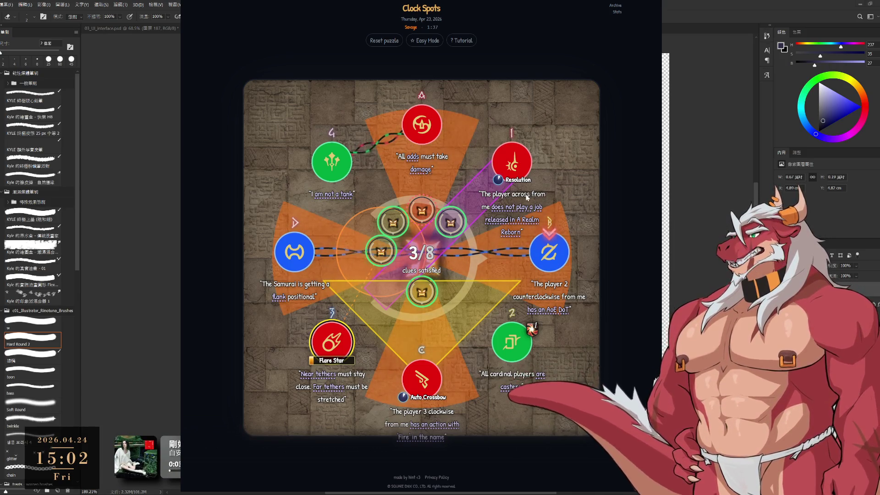
- Keep Resolution in slot 1, clear the green job from slot 2, and put the healer in slot 3
{"action": "left_click", "coordinate": [512, 162]}
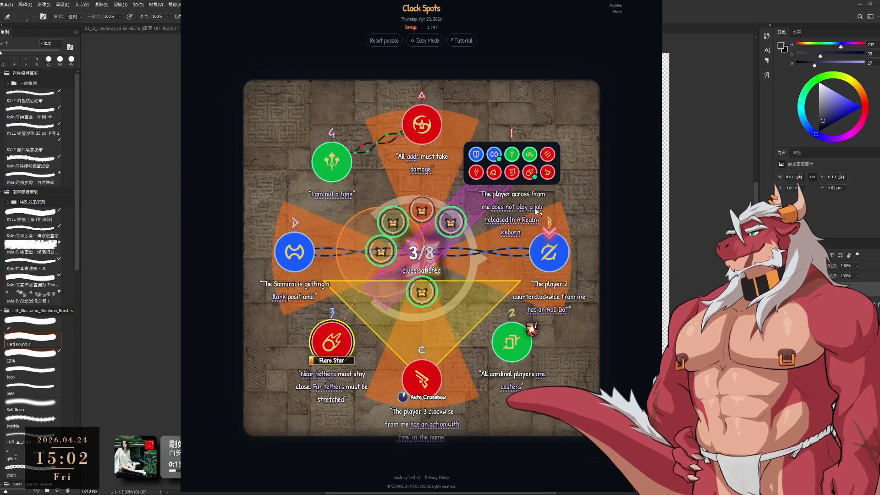
{"action": "left_click", "coordinate": [476, 172]}
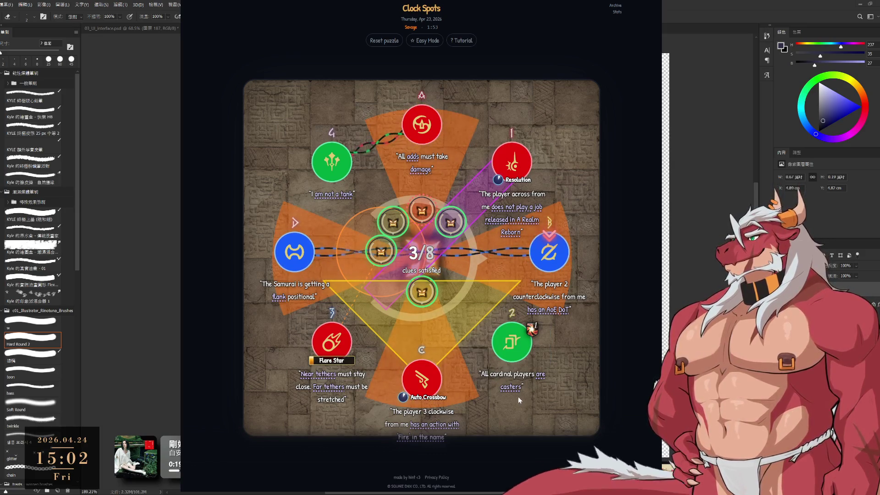
{"action": "left_click", "coordinate": [512, 341]}
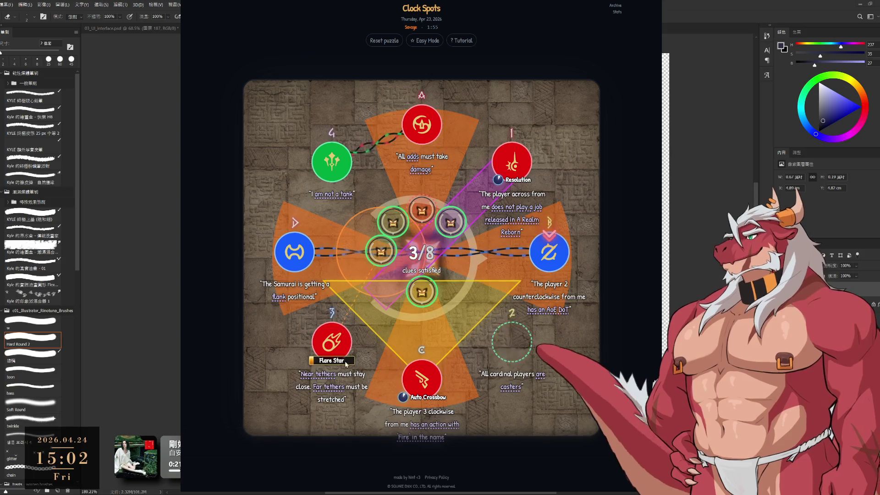
{"action": "left_click", "coordinate": [512, 341]}
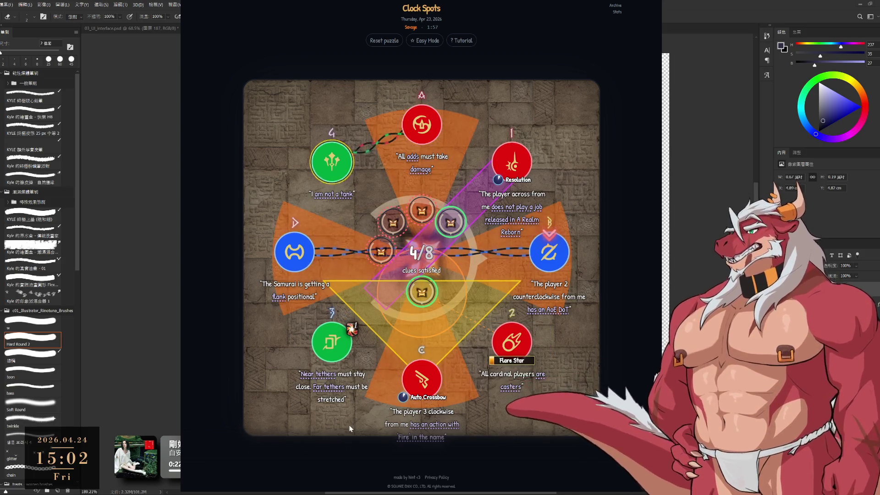
{"action": "mouse_move", "coordinate": [515, 389]}
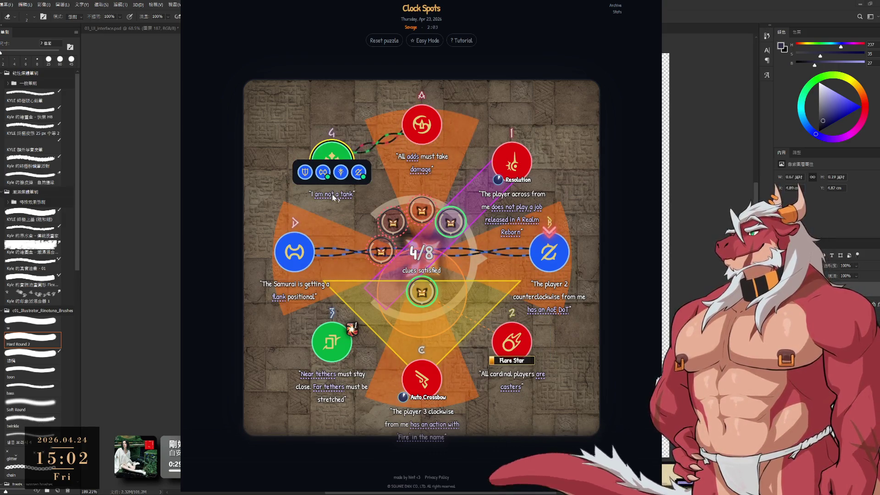
{"action": "mouse_move", "coordinate": [512, 206]}
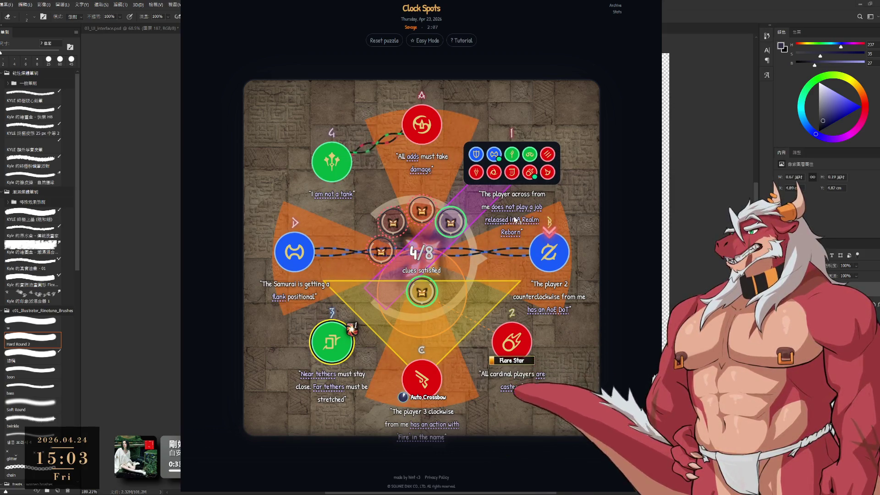
{"action": "left_click", "coordinate": [547, 172]}
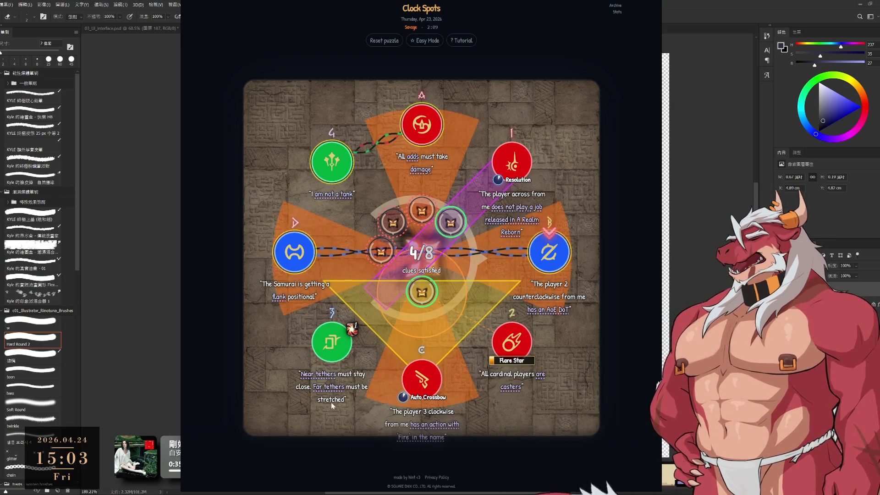
- Review the slot 1 and slot B job choices, then swap Auto Crossbow into the top spot
{"action": "mouse_move", "coordinate": [330, 379]}
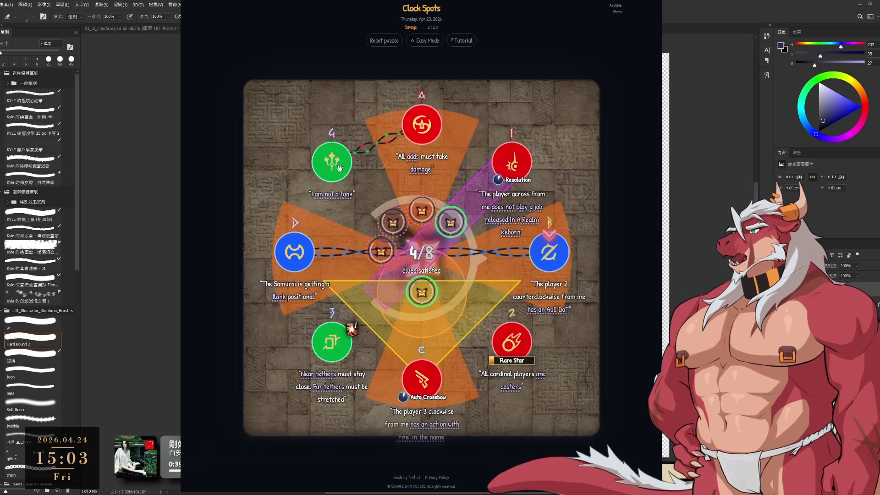
{"action": "left_click", "coordinate": [522, 167]}
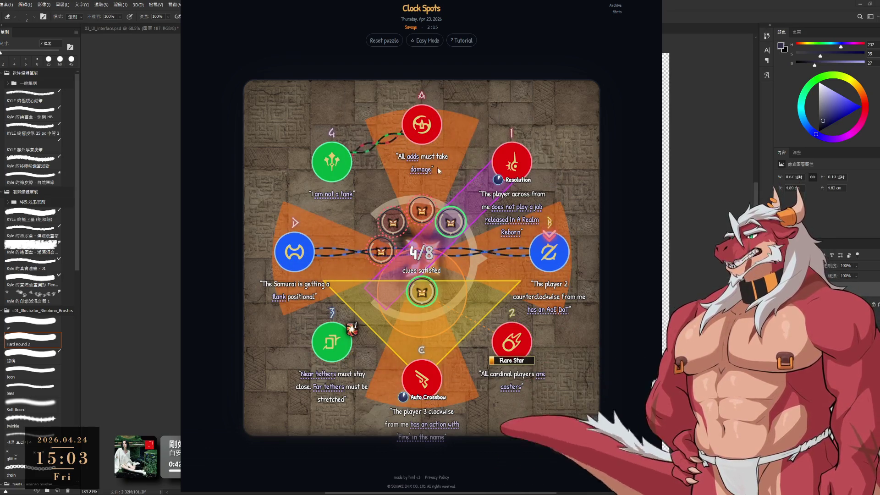
{"action": "mouse_move", "coordinate": [414, 158]}
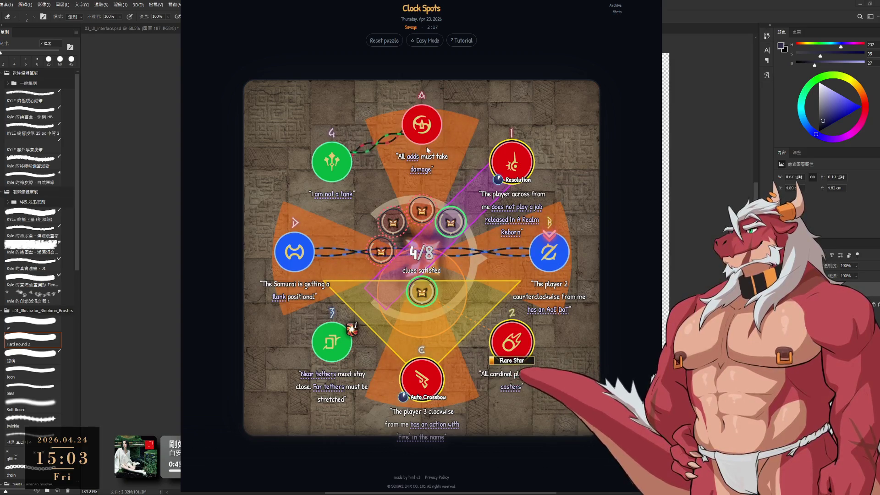
{"action": "left_click", "coordinate": [555, 285]}
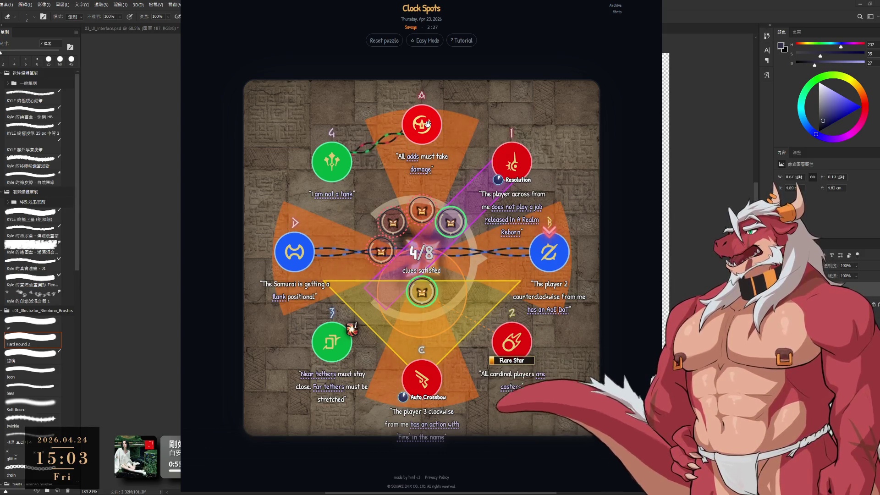
{"action": "left_click", "coordinate": [550, 250]}
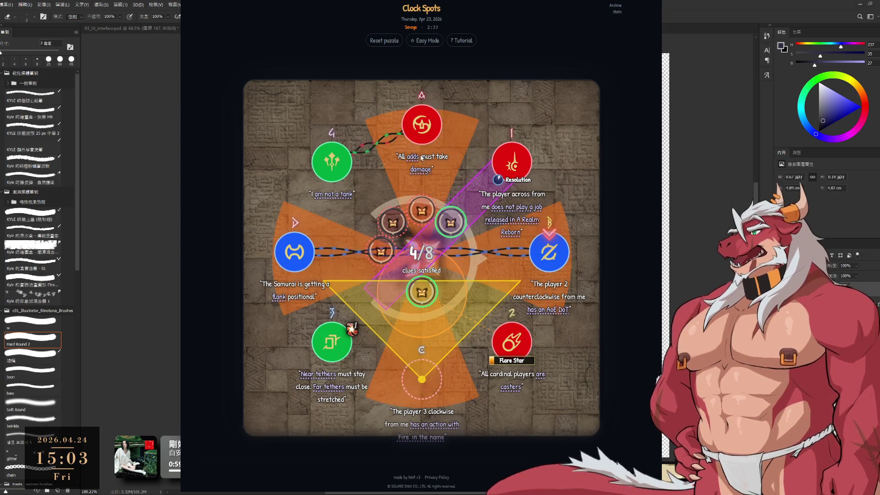
{"action": "left_click", "coordinate": [424, 374]}
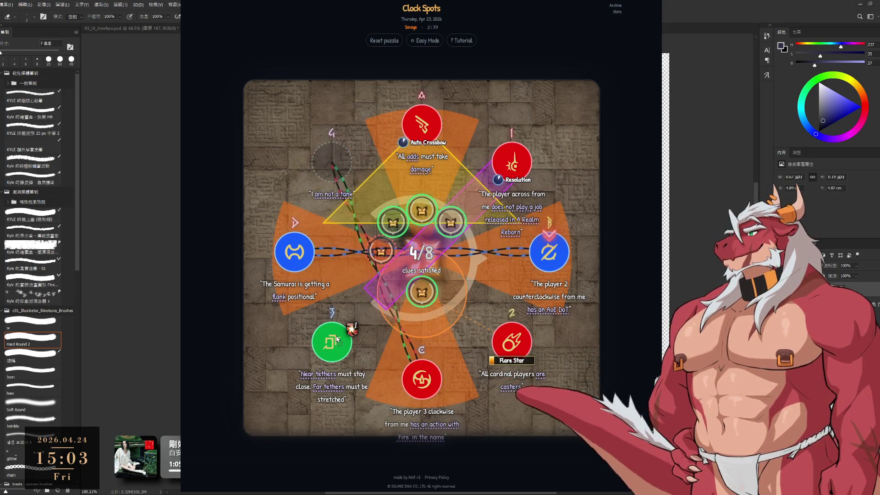
{"action": "left_click", "coordinate": [340, 348]}
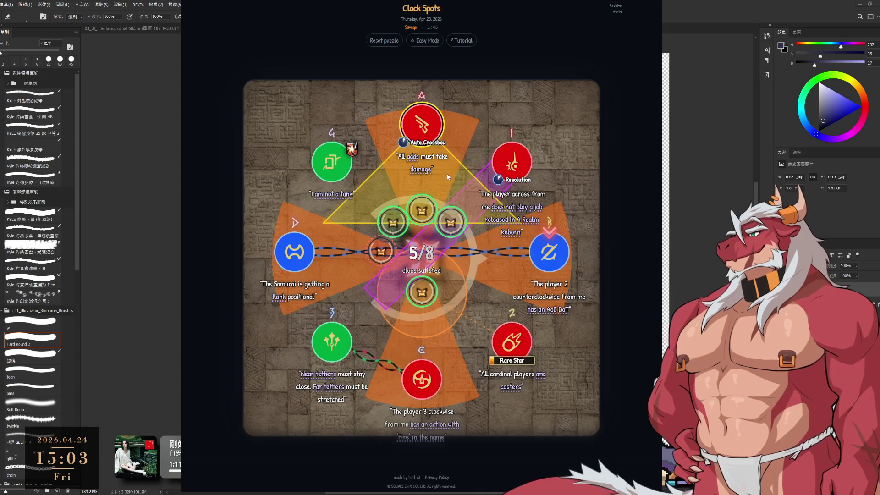
- Drag Flare Star into the top-left spot, trading places with the green job in spot 2
{"action": "mouse_move", "coordinate": [437, 418]}
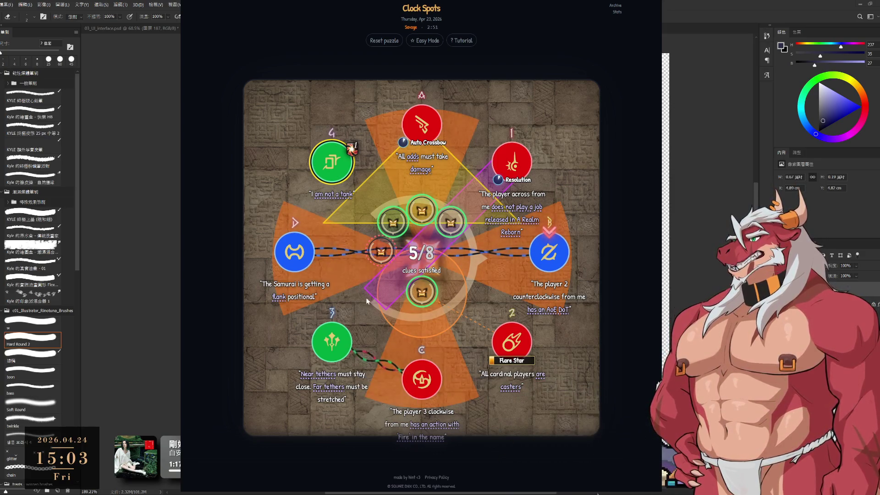
{"action": "left_click", "coordinate": [421, 427]}
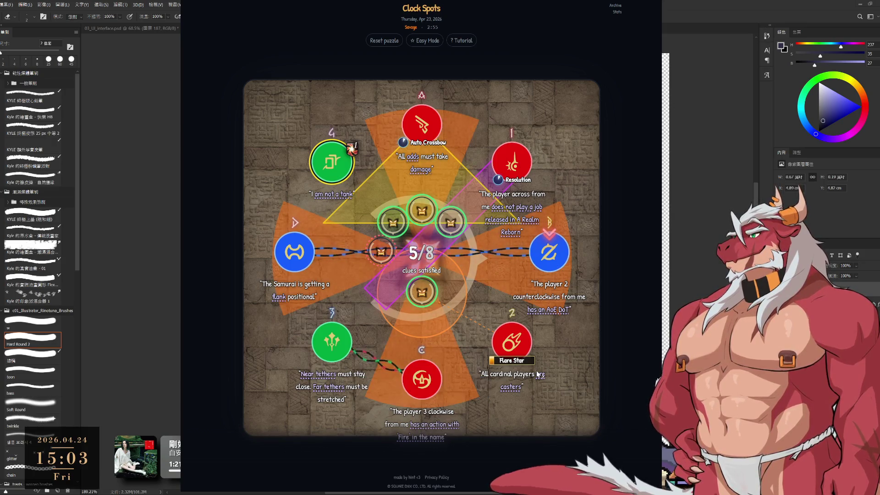
{"action": "left_click_drag", "start_coordinate": [511, 342], "coordinate": [331, 162]}
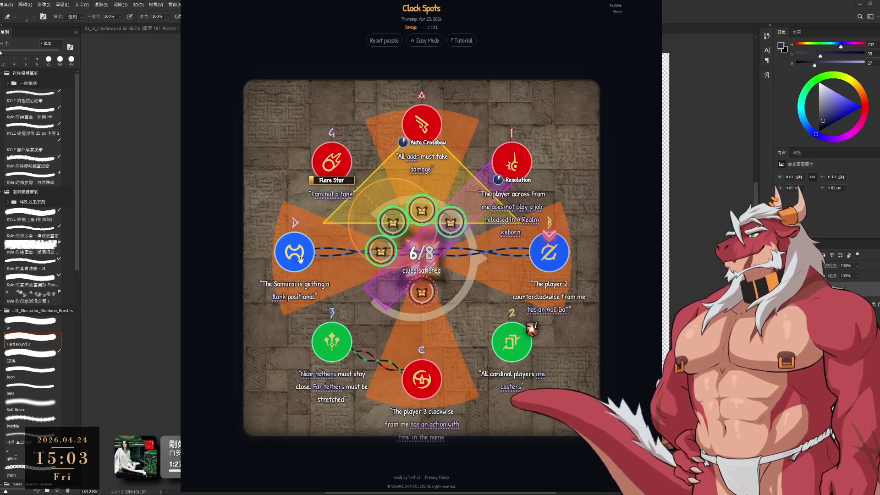
{"action": "mouse_move", "coordinate": [281, 300]}
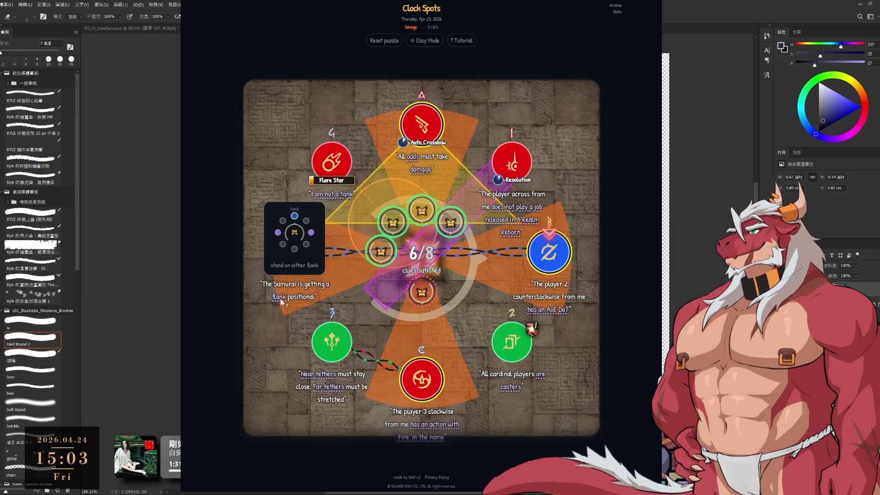
{"action": "mouse_move", "coordinate": [422, 422]}
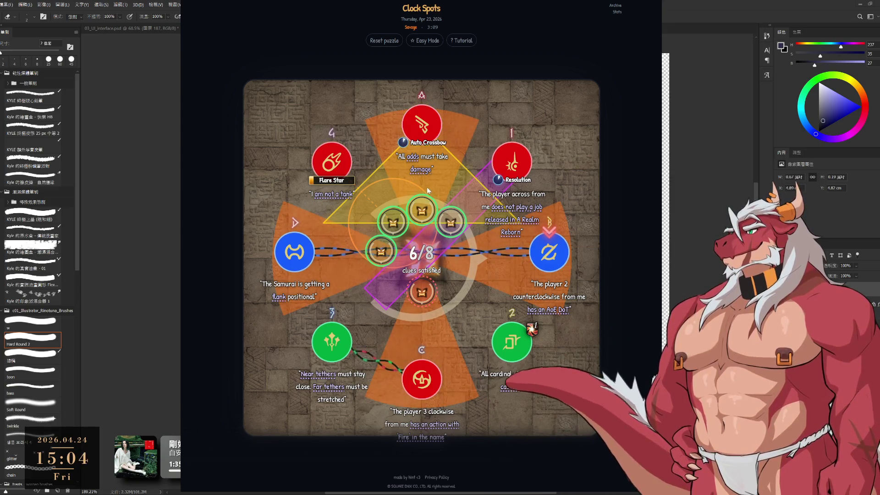
{"action": "mouse_move", "coordinate": [418, 172]}
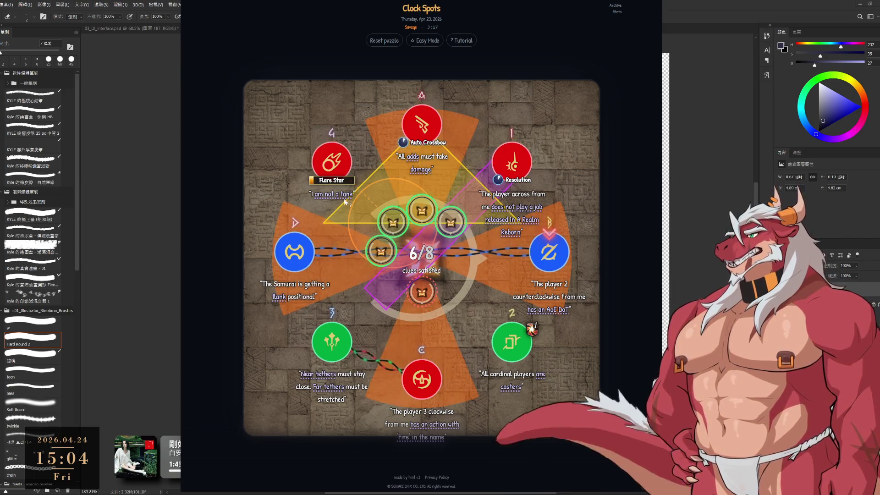
{"action": "mouse_move", "coordinate": [327, 376]}
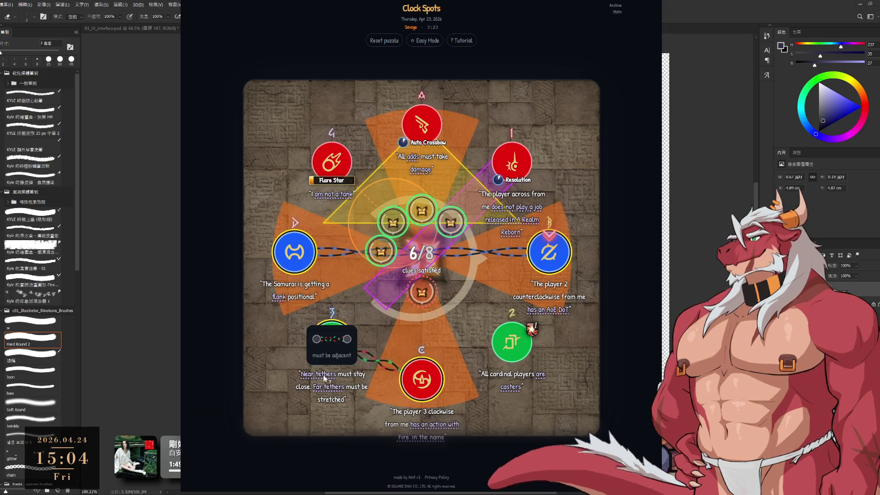
{"action": "mouse_move", "coordinate": [510, 389]}
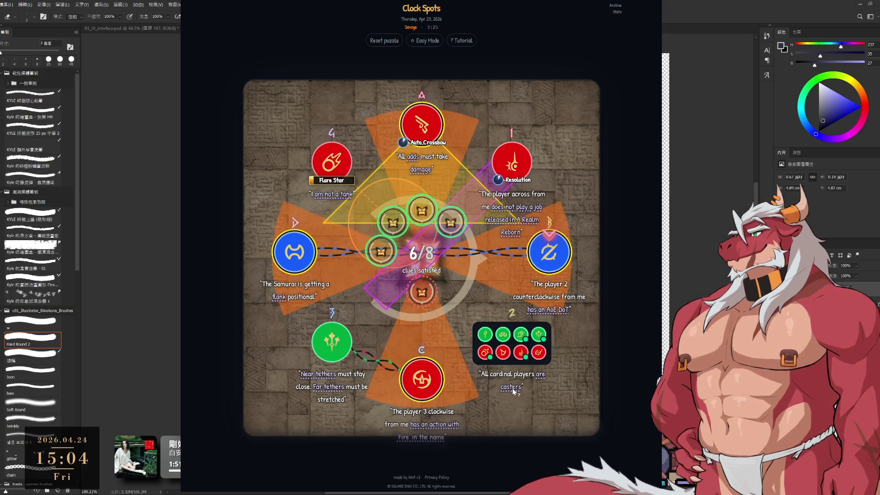
{"action": "mouse_move", "coordinate": [559, 313]}
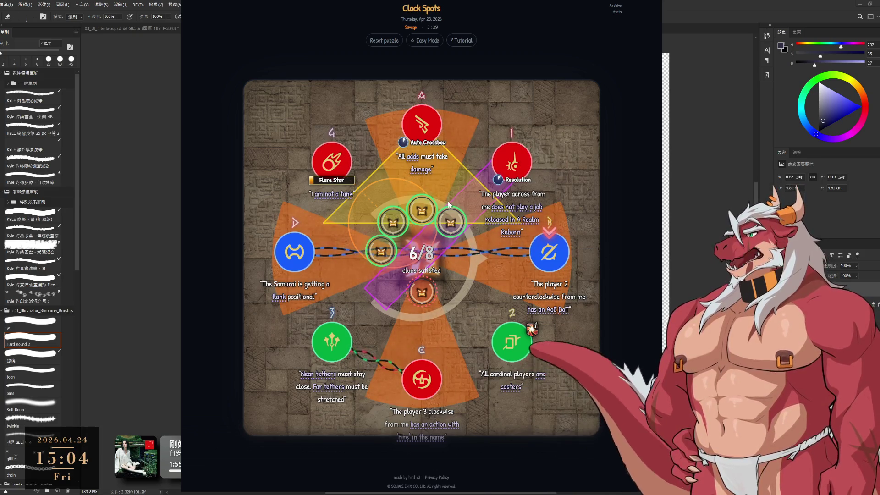
{"action": "mouse_move", "coordinate": [552, 291]}
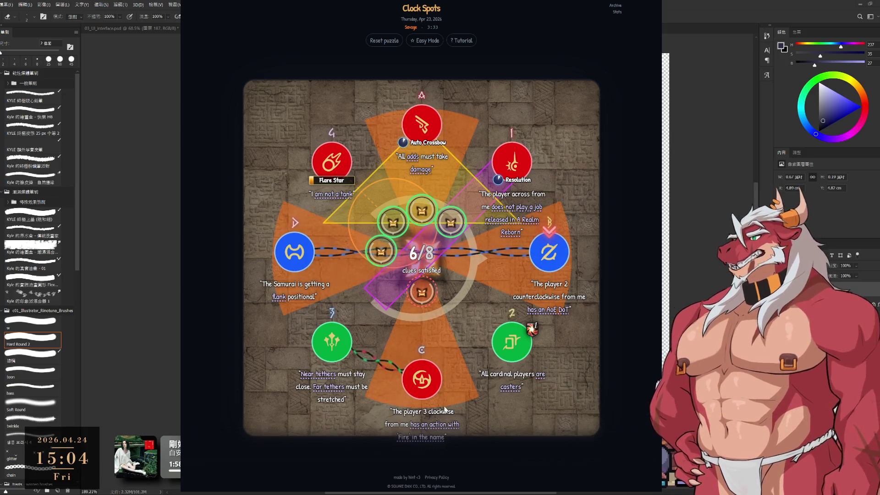
{"action": "left_click", "coordinate": [549, 252]}
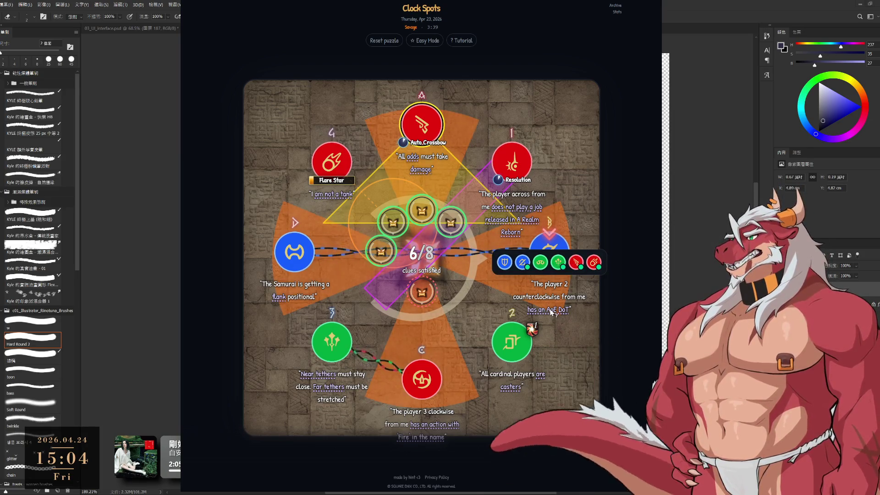
{"action": "left_click", "coordinate": [438, 425]}
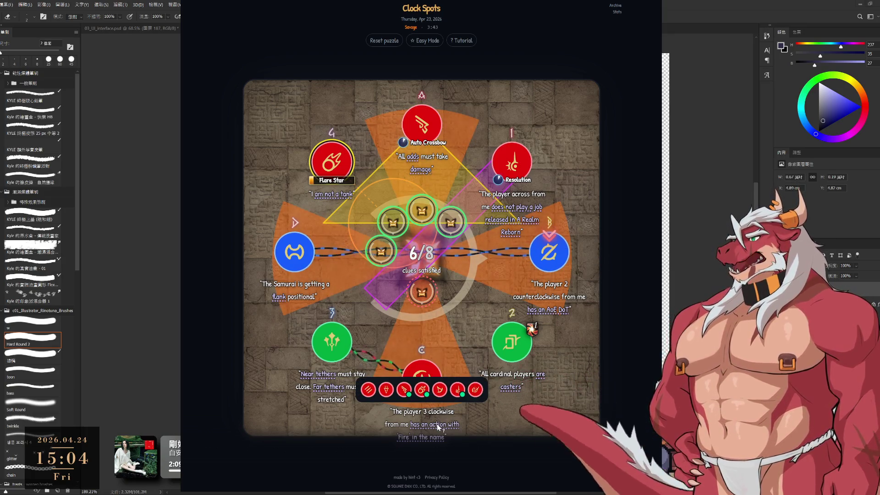
{"action": "left_click", "coordinate": [422, 390]}
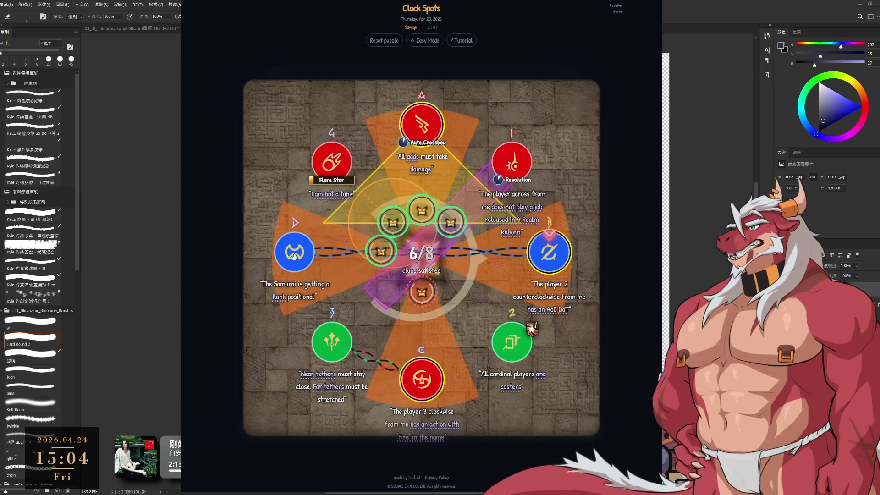
{"action": "left_click", "coordinate": [332, 167]}
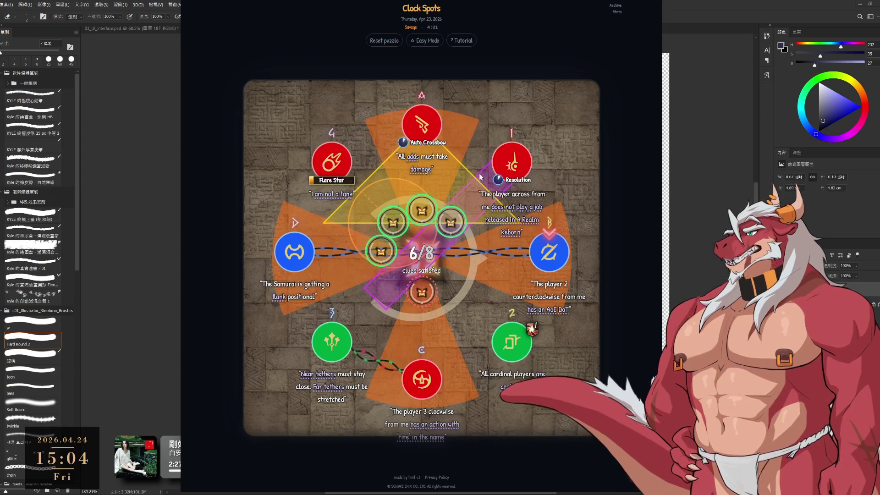
{"action": "mouse_move", "coordinate": [507, 219]}
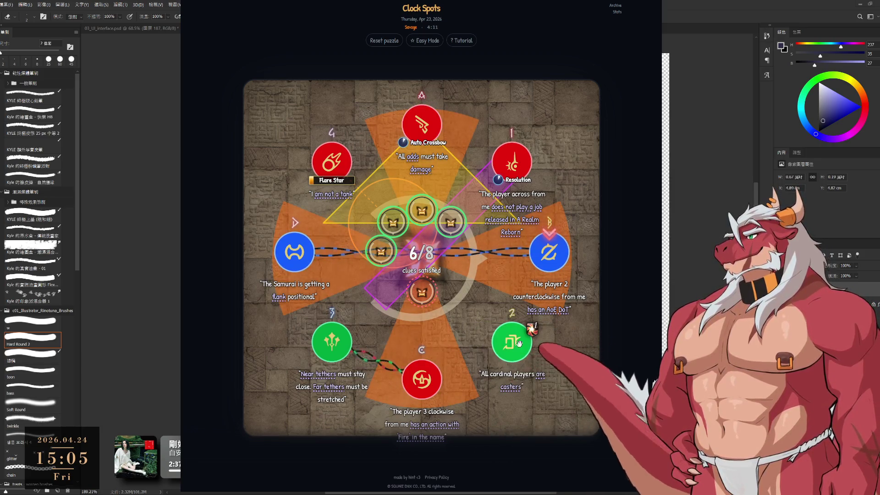
{"action": "mouse_move", "coordinate": [518, 351]}
{"action": "left_mouse_down"}
{"action": "mouse_move", "coordinate": [322, 164]}
{"action": "mouse_move", "coordinate": [334, 158]}
{"action": "mouse_move", "coordinate": [360, 176]}
{"action": "left_mouse_up"}
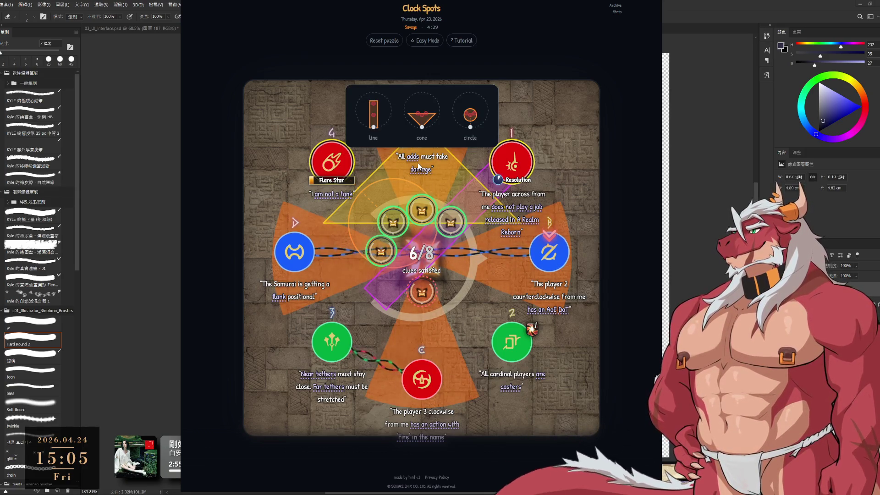
- Drag Auto Crossbow from the top spot down to the bottom spot
{"action": "left_click_drag", "start_coordinate": [425, 128], "coordinate": [429, 379]}
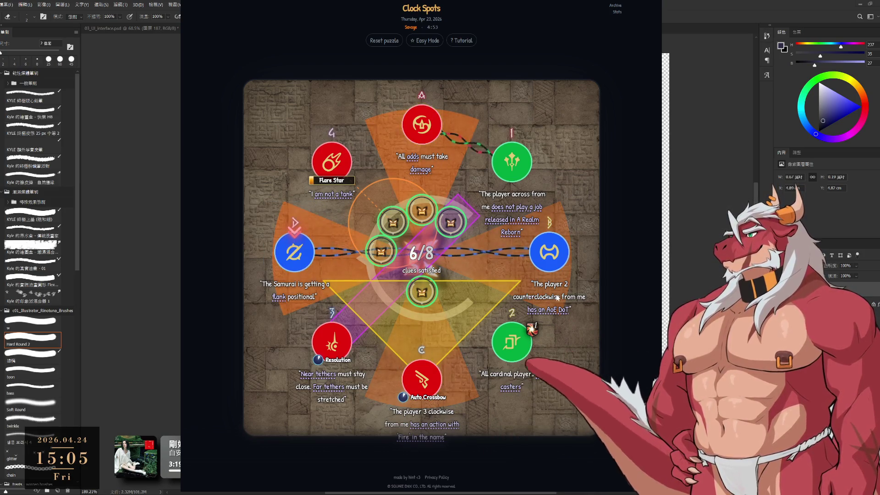
{"action": "mouse_move", "coordinate": [552, 312]}
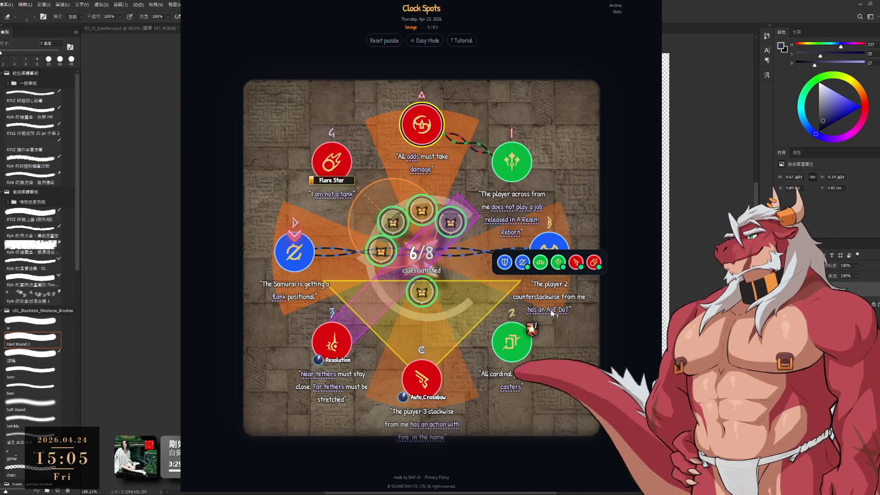
- Place Auto Crossbow in the bottom spot and move a blue player into the right spot
{"action": "left_click", "coordinate": [446, 165]}
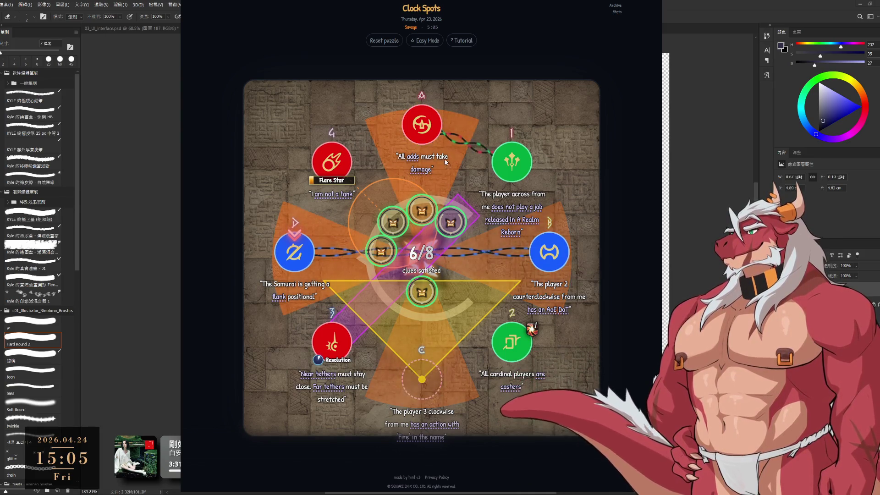
{"action": "left_click", "coordinate": [414, 378]}
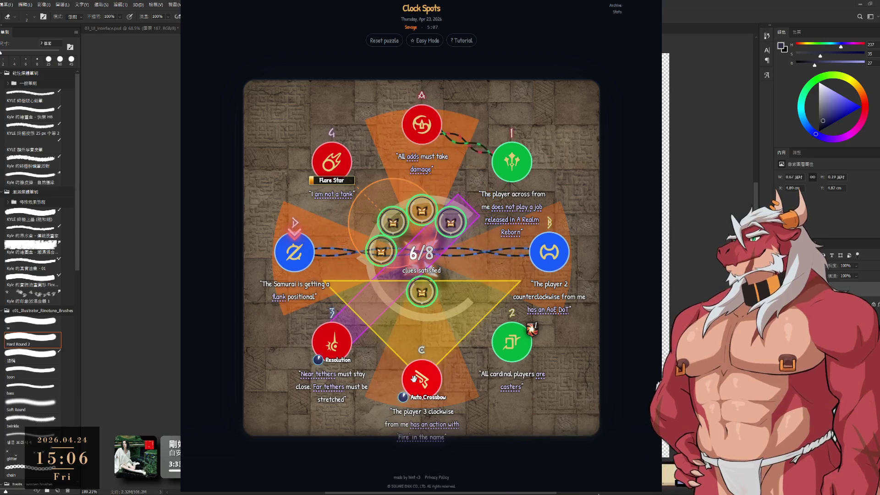
{"action": "left_click", "coordinate": [307, 255]}
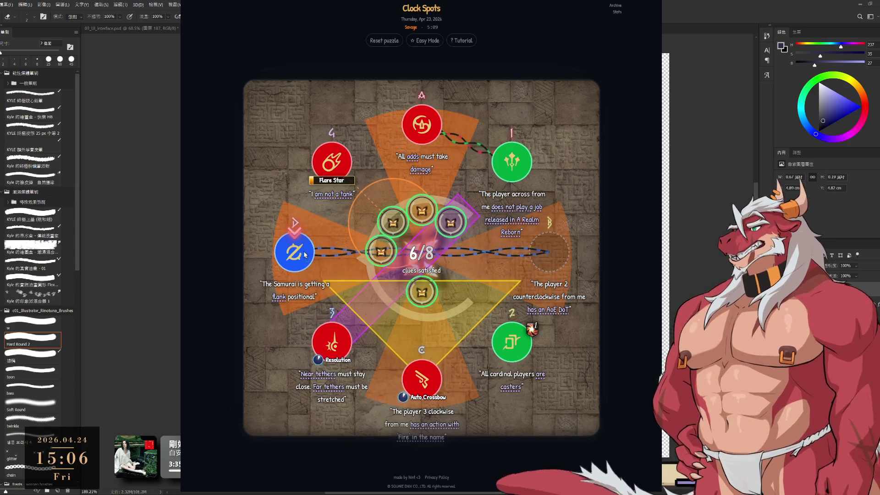
{"action": "left_click", "coordinate": [558, 252]}
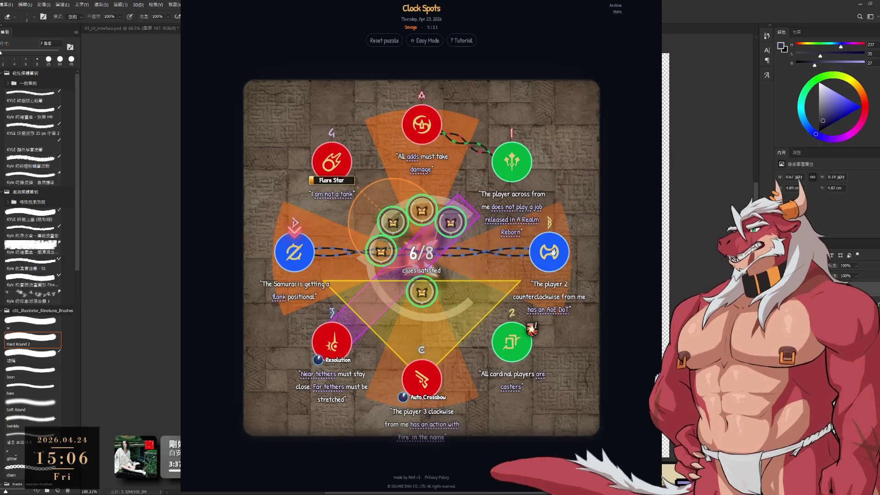
- Swap Auto Crossbow back to the top spot and trade the two right-side green players
{"action": "left_click", "coordinate": [421, 379]}
{"action": "left_click", "coordinate": [422, 128]}
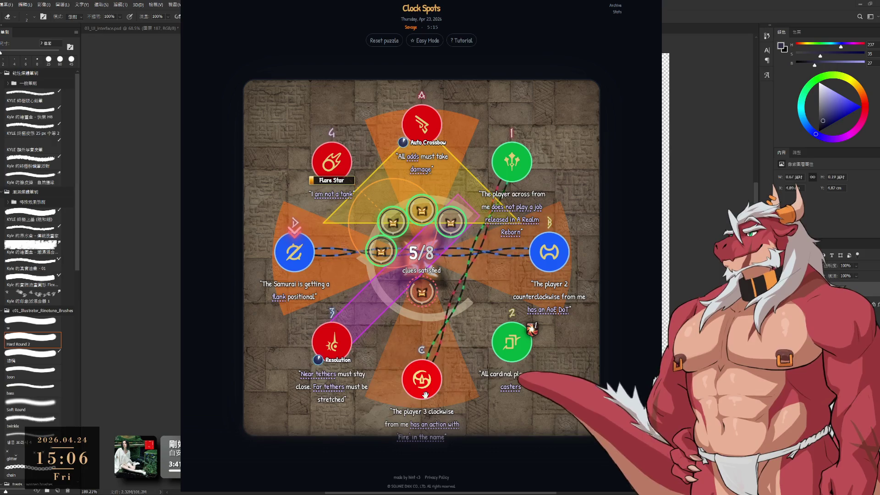
{"action": "left_click", "coordinate": [500, 173]}
{"action": "left_click", "coordinate": [511, 341]}
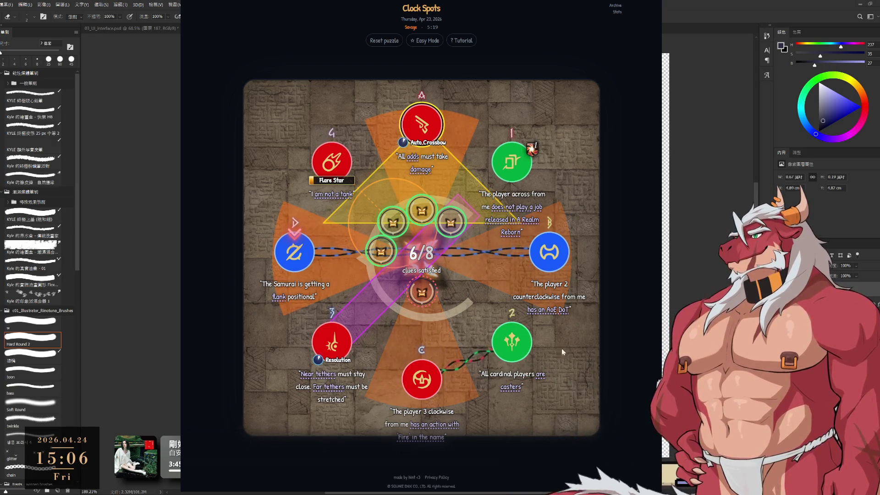
{"action": "mouse_move", "coordinate": [515, 389]}
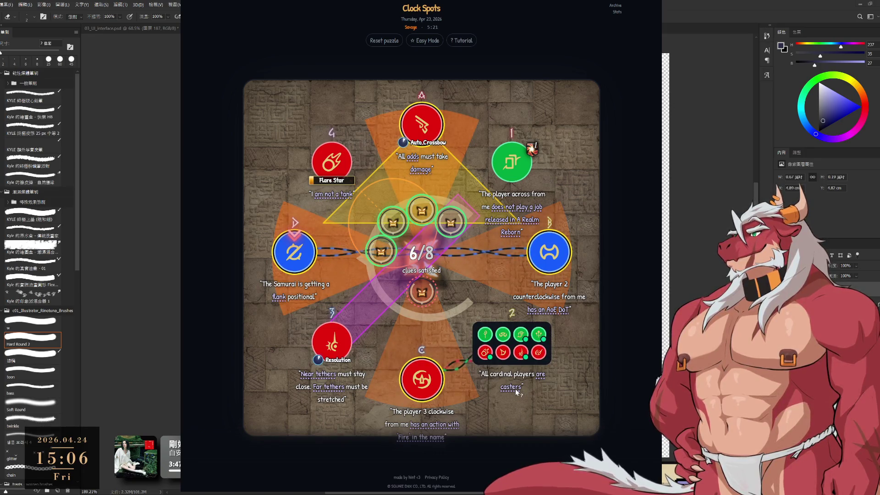